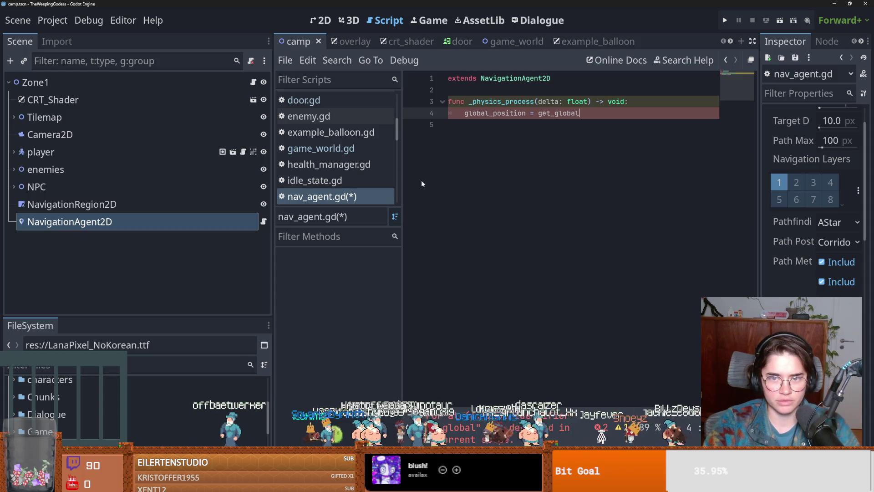
Extend the position line to get_global_mouse and look up the NavigationAgent2D docs
type("_mouse")
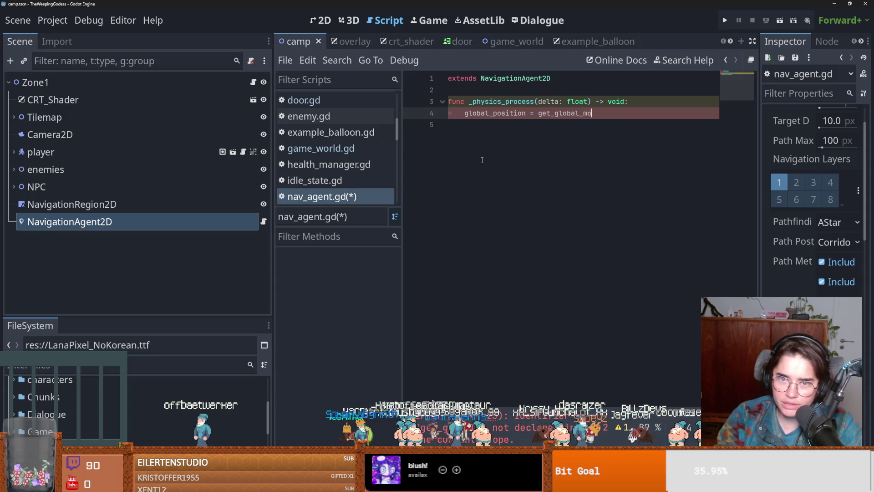
left_click(516, 78, "ctrl")
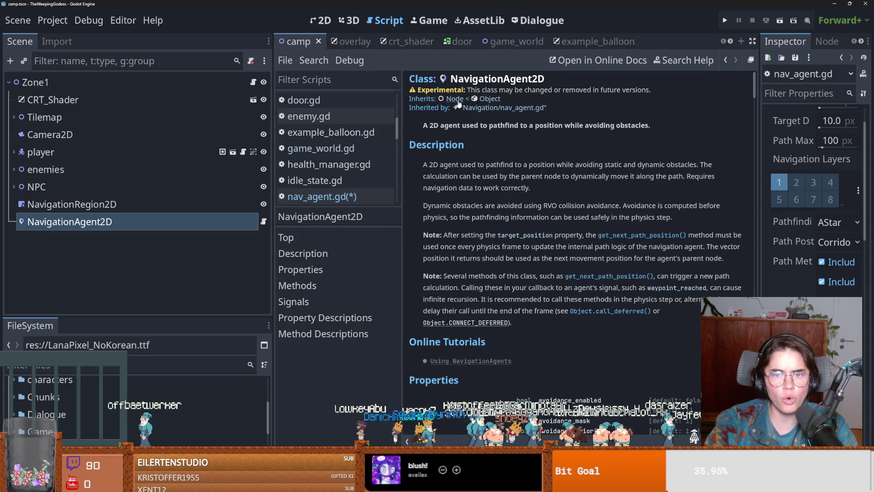
Return to nav_agent.gd from the agent node and bring up Zone1's context menu
left_click(128, 227)
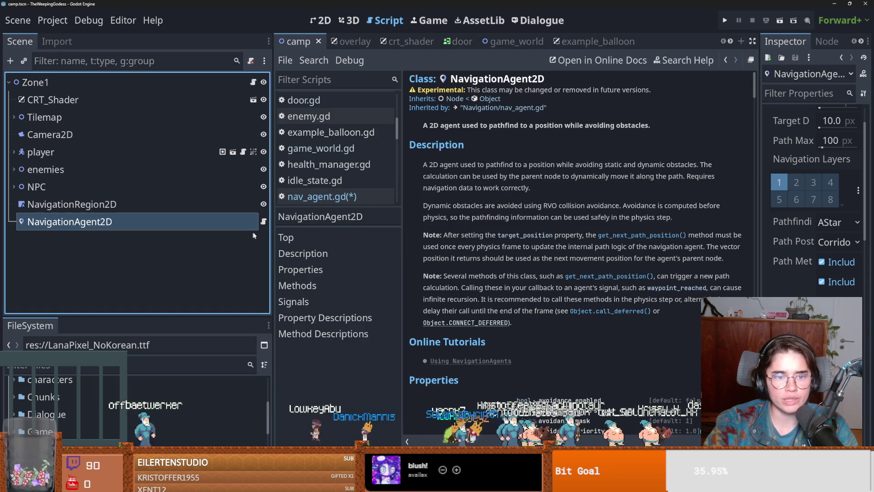
left_click(263, 221)
left_click(177, 216)
right_click(91, 82)
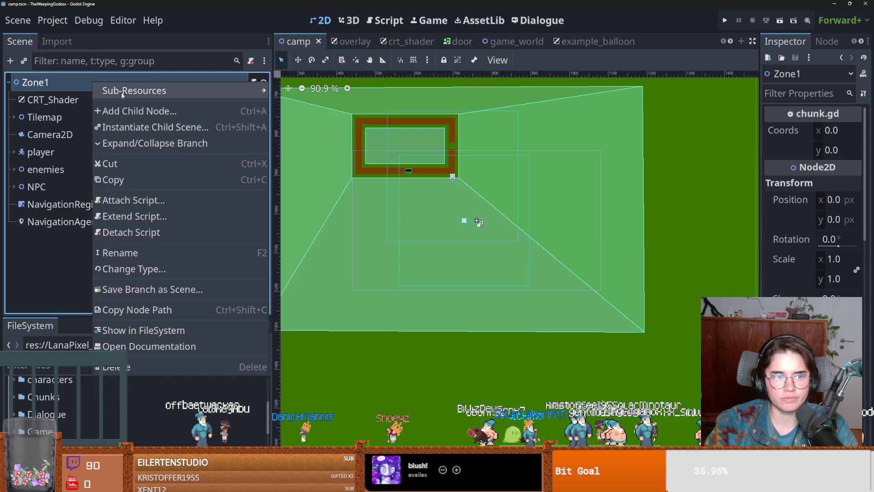
Add a Node2D child under Zone1
left_click(124, 109)
type("na")
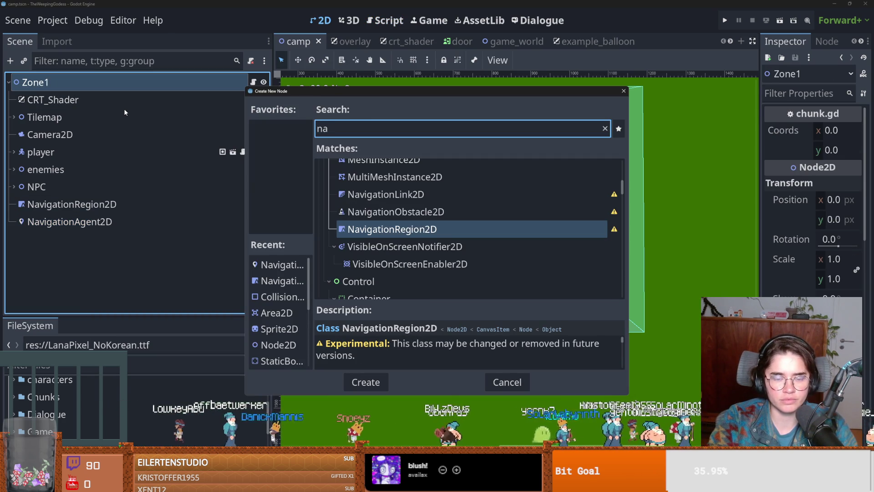
key("BackSpace")
key("BackSpace")
type("node")
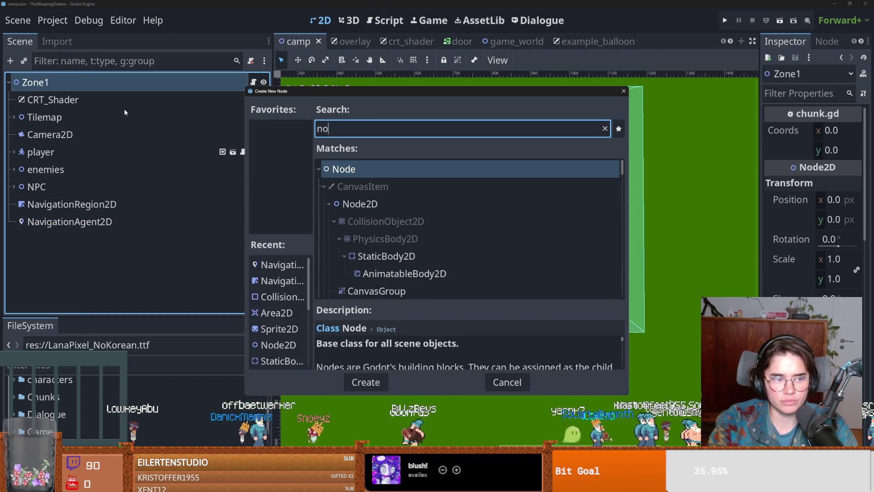
double_click(364, 204)
Nest NavigationRegion2D and NavigationAgent2D inside the new Node2D
left_click(91, 204)
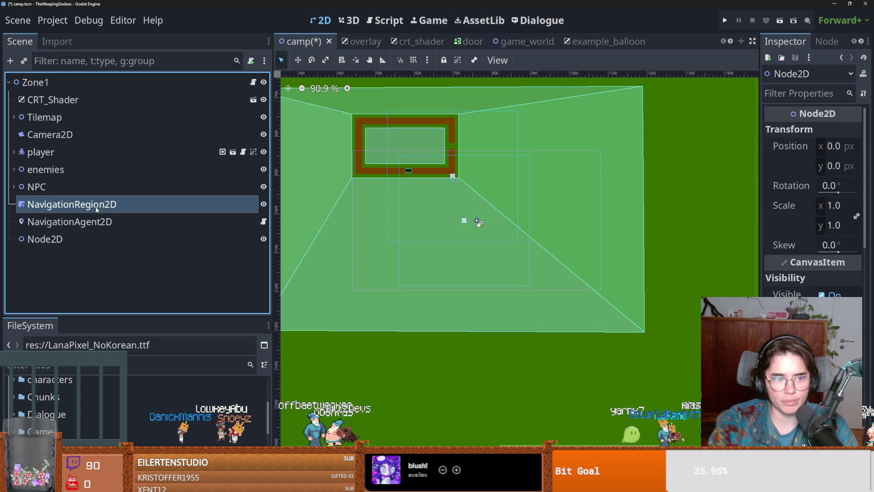
left_click(95, 223, "shift")
left_click_drag(96, 223, 99, 241)
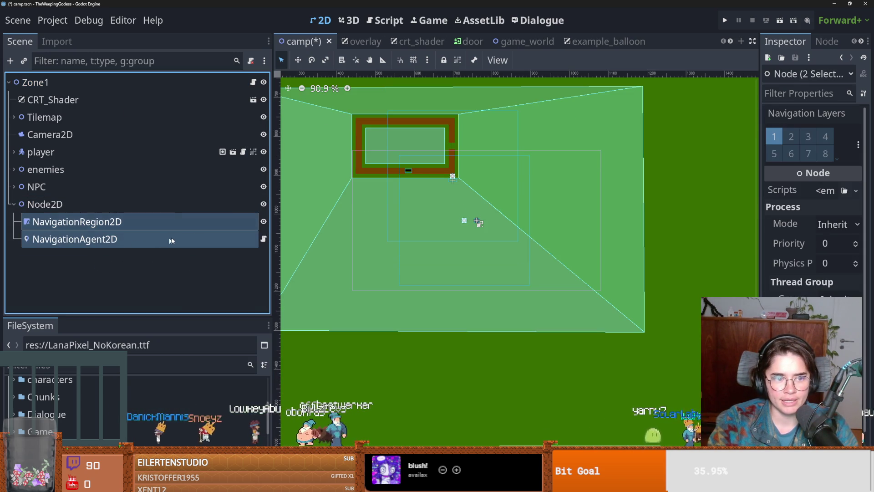
Remove the script from the NavigationAgent2D node
left_click(197, 203)
left_click(137, 239)
scroll(815, 201, "down", 5)
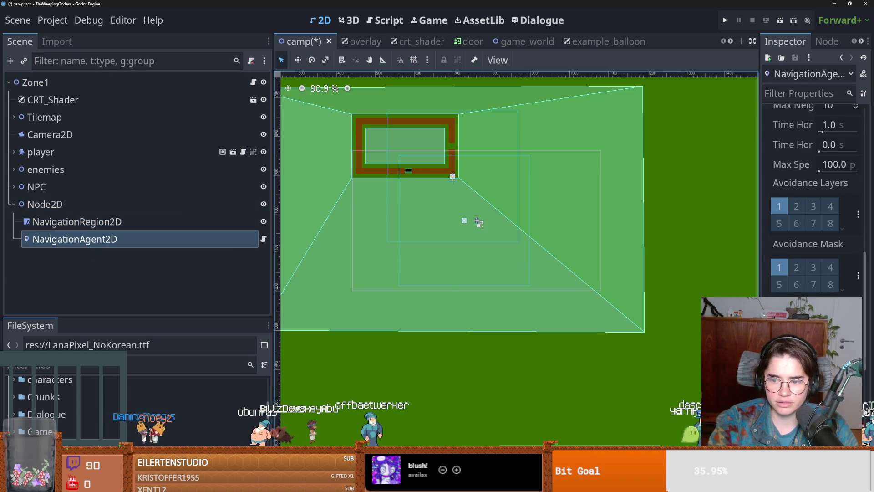
left_click_drag(760, 253, 571, 253)
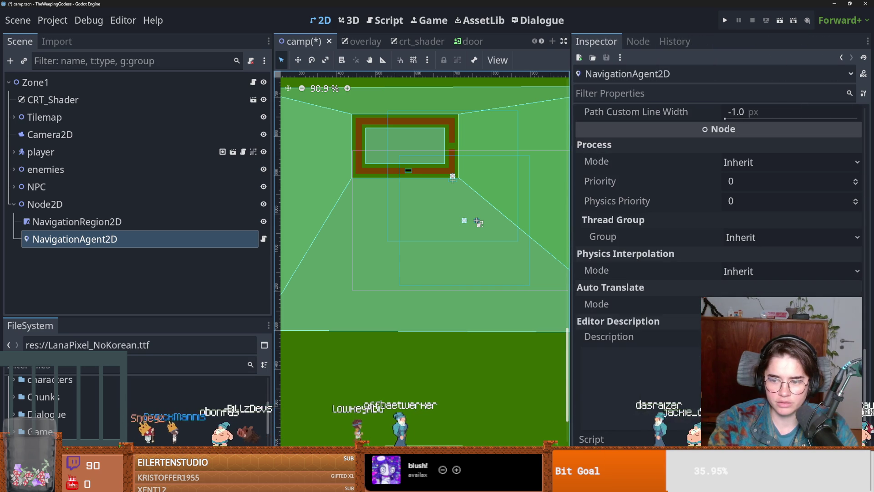
left_click(783, 439)
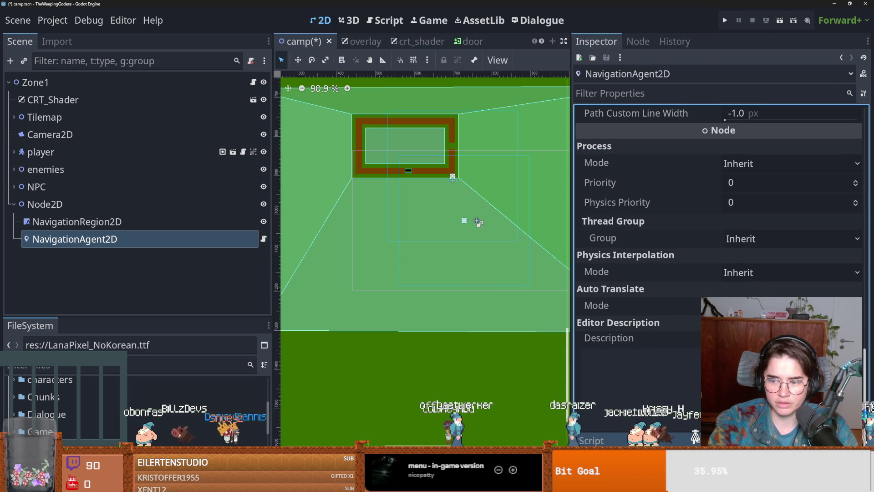
Attach nav_agent.gd to Node2D and select the base class name on line 1
left_click(184, 206)
scroll(719, 228, "down", 5)
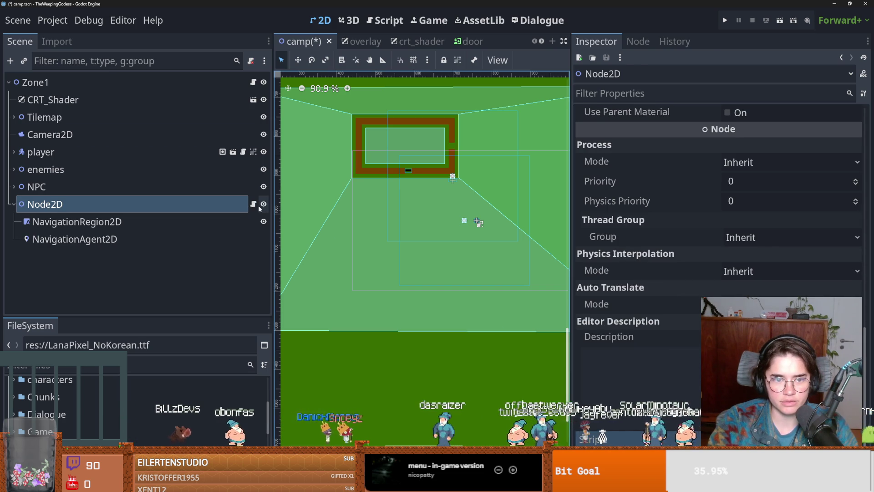
left_click(253, 204)
double_click(510, 78)
type("Node2D")
left_click_drag(481, 78, 465, 101)
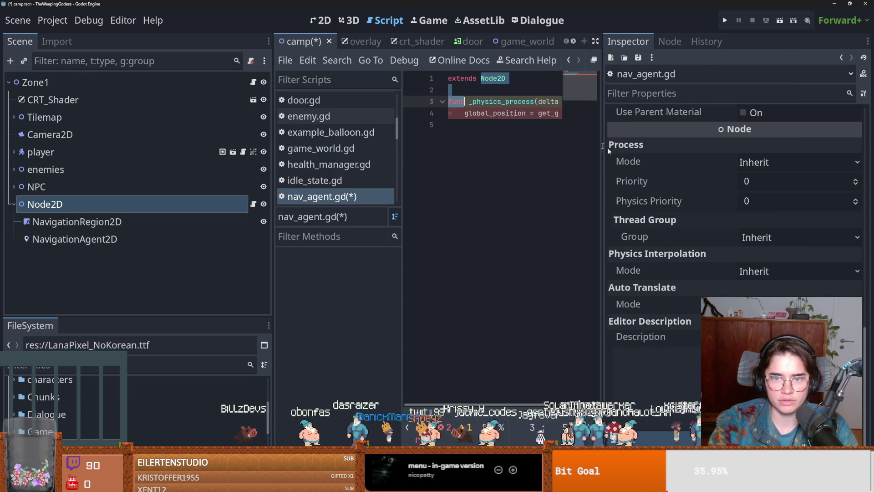
left_click_drag(604, 165, 759, 165)
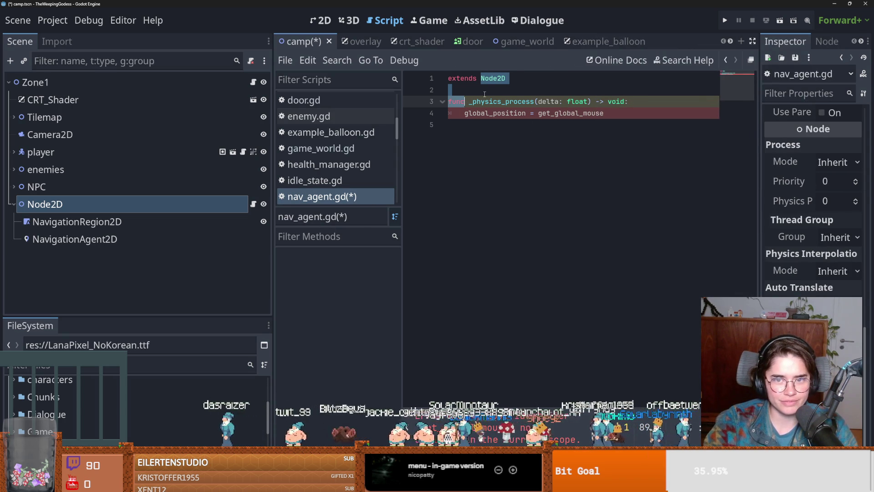
key("Return")
key("Return")
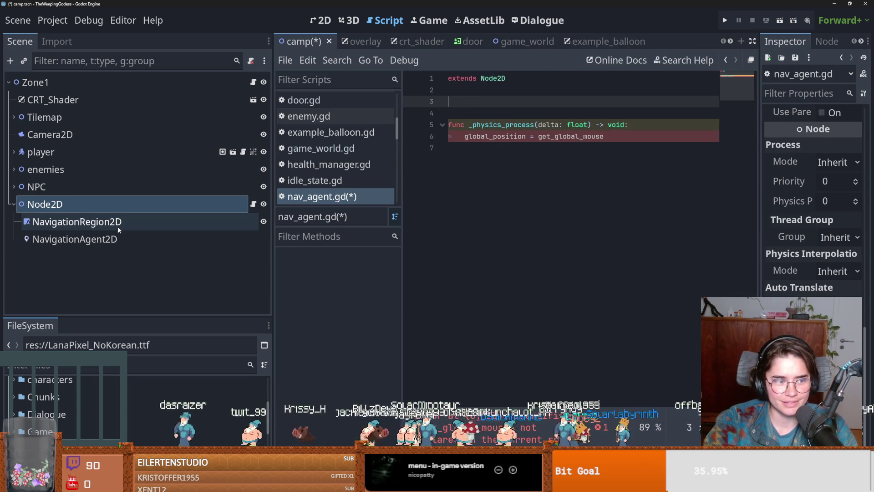
mouse_move(72, 239)
left_mouse_down()
mouse_move(452, 129)
mouse_move(451, 101)
left_mouse_up()
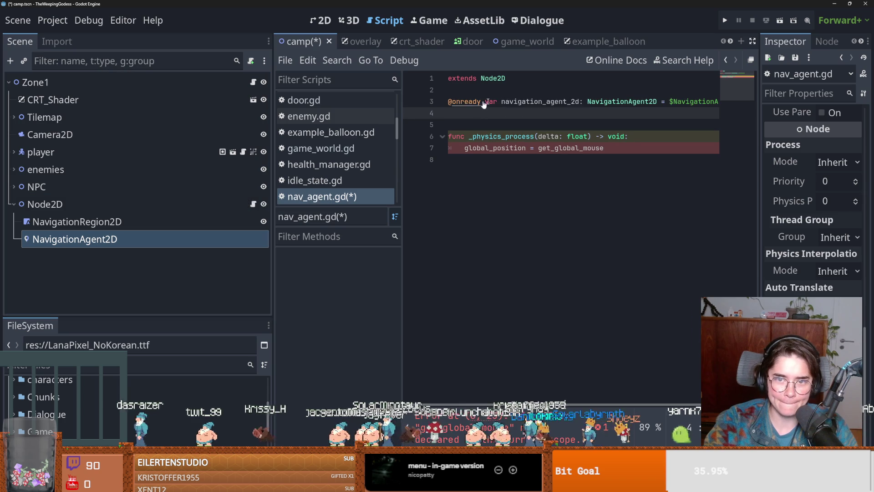
Set navigation_agent_2d.global_position to get_global_mouse_position() and save
left_click(465, 148)
type("navigation_agent_2d.")
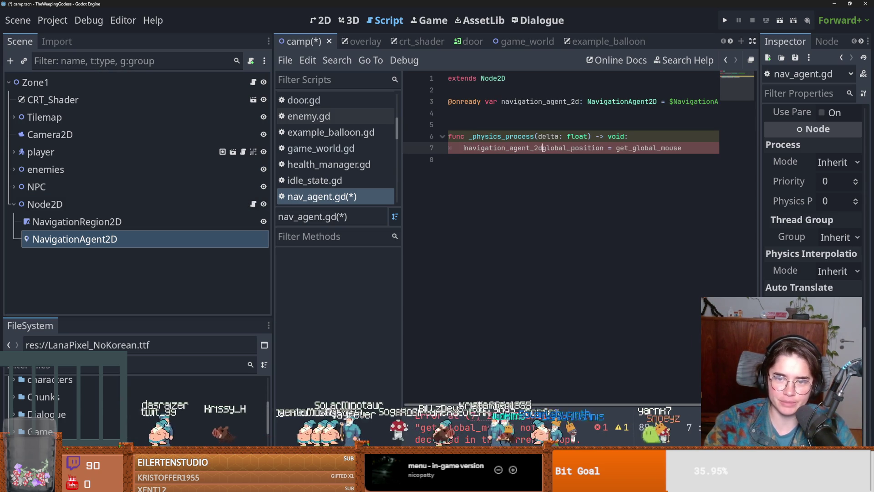
left_click(678, 152)
type("mouse_p")
key("Return")
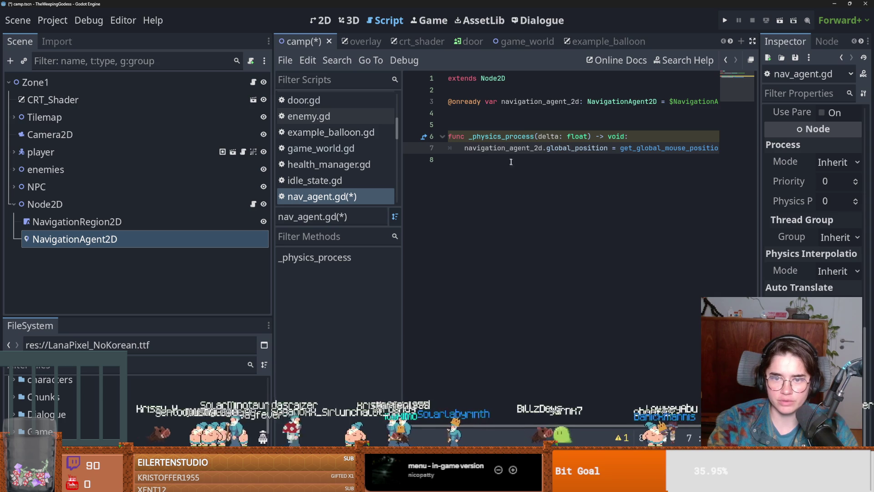
left_click(527, 101)
key("ctrl+s")
left_click(552, 167)
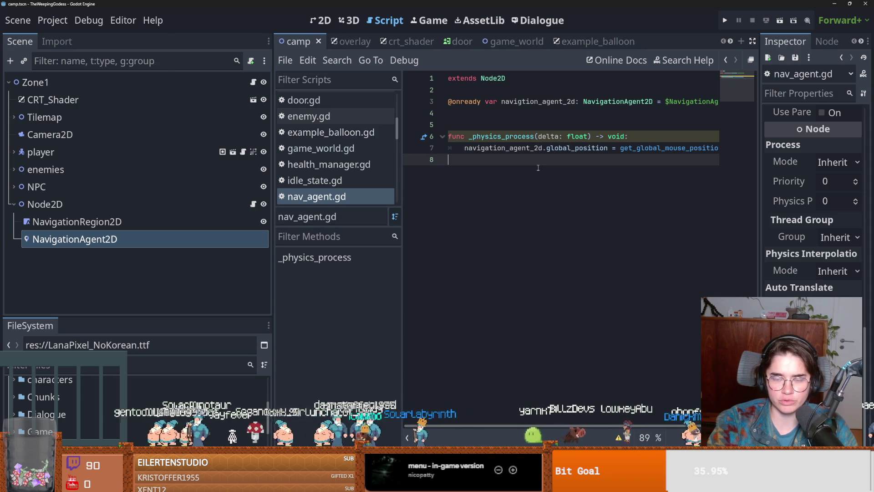
key("ctrl+z")
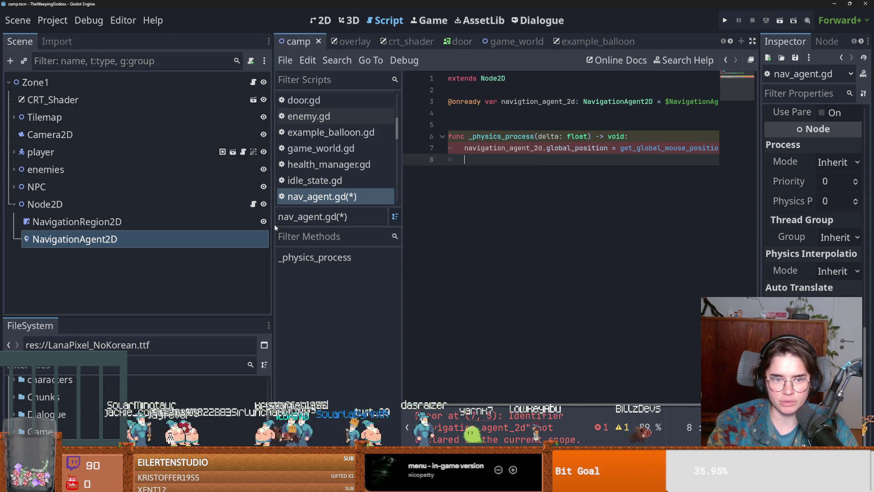
left_click_drag(274, 227, 241, 228)
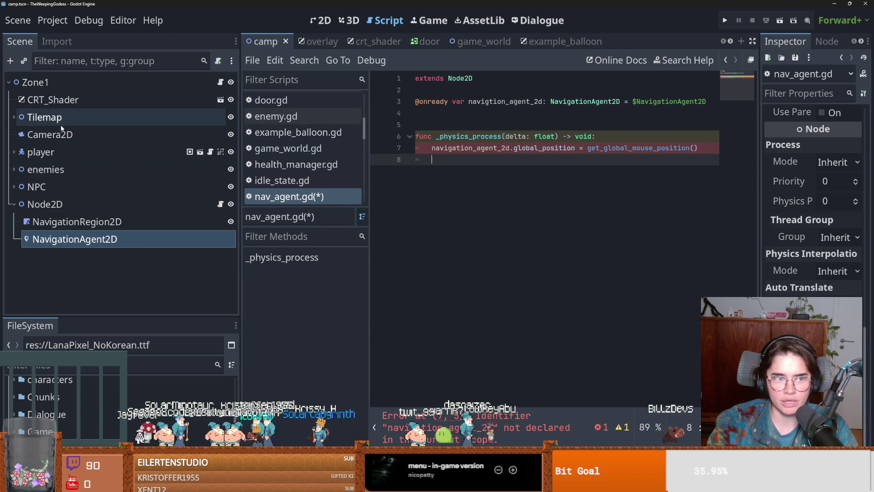
left_click(381, 125)
mouse_move(41, 153)
left_mouse_down()
mouse_move(136, 155)
mouse_move(456, 114)
left_mouse_up()
Rename the player variable to target and save
double_click(489, 113)
type("target")
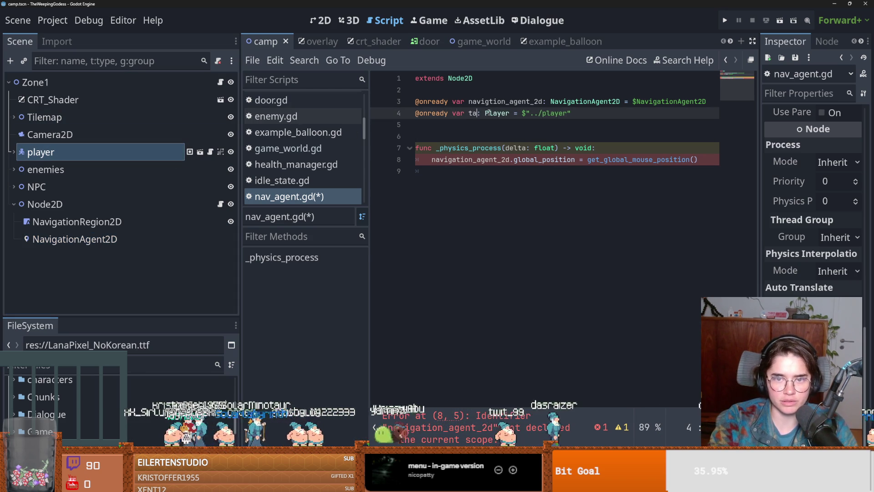
key("ctrl+s")
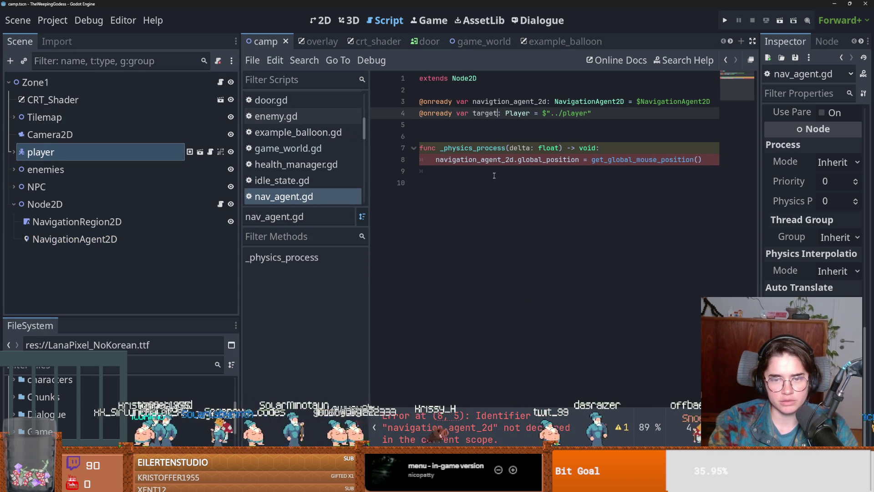
left_click(493, 181)
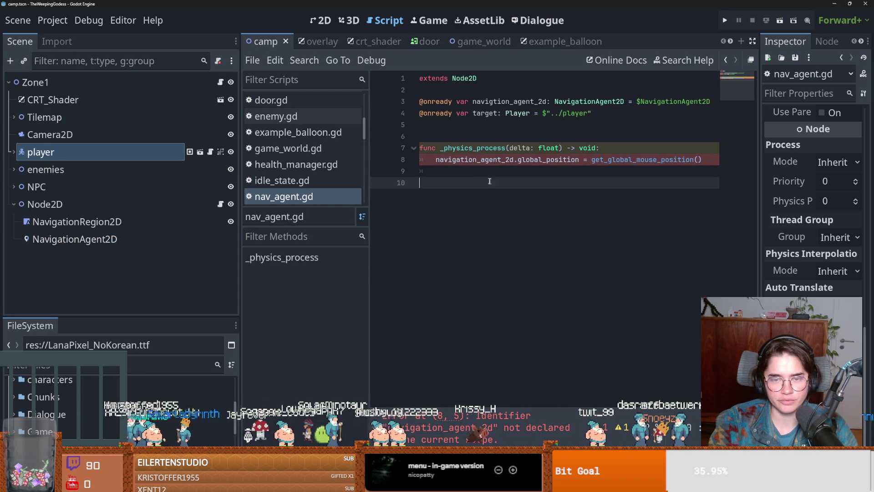
left_click(472, 177)
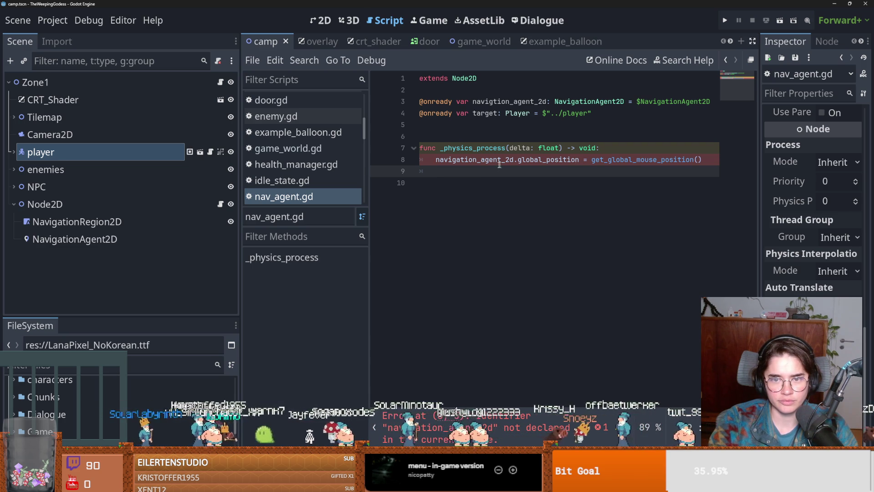
Replace the mismatched agent name on line 8 with the declared variable name
double_click(501, 159)
double_click(501, 103)
key("ctrl+c")
double_click(477, 160)
key("ctrl+v")
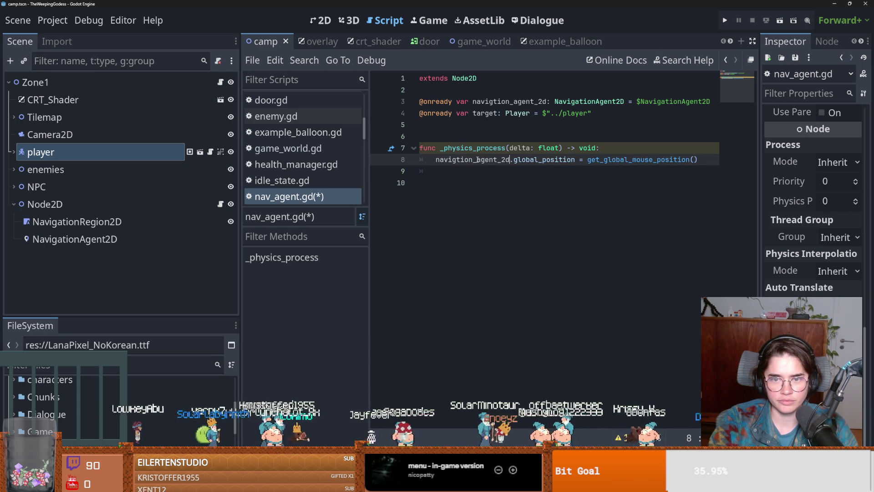
left_click(479, 137)
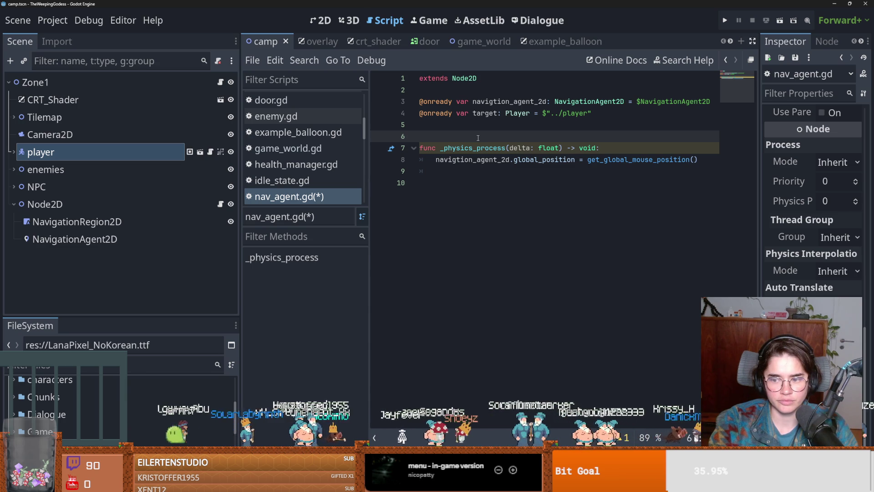
key("Return")
key("Up")
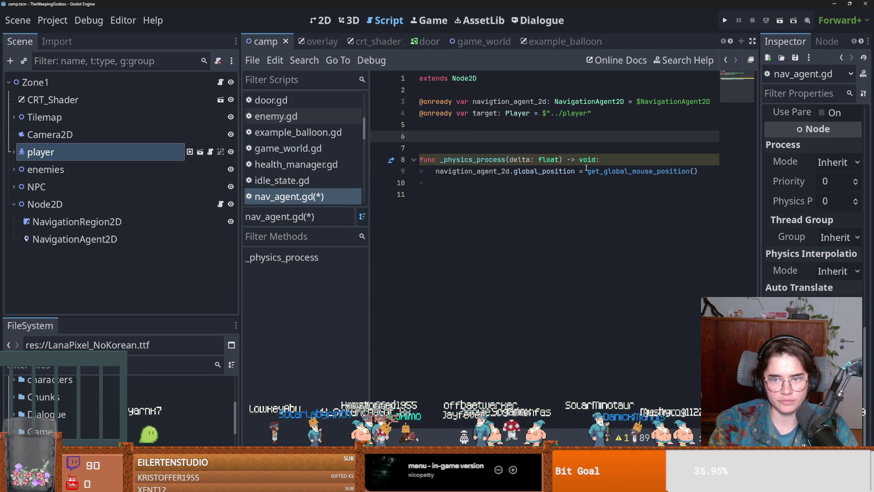
left_click(13, 117)
mouse_move(41, 137)
left_mouse_down()
mouse_move(410, 164)
mouse_move(474, 125)
left_mouse_up()
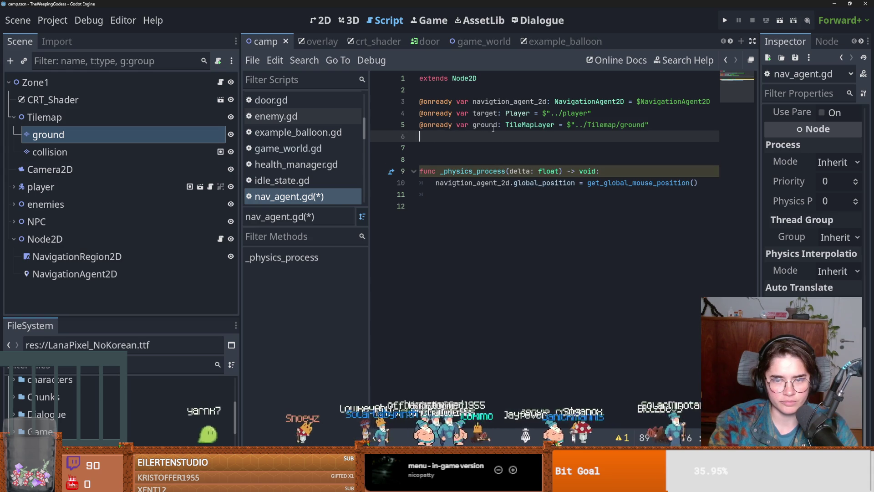
double_click(493, 126)
left_click(473, 148)
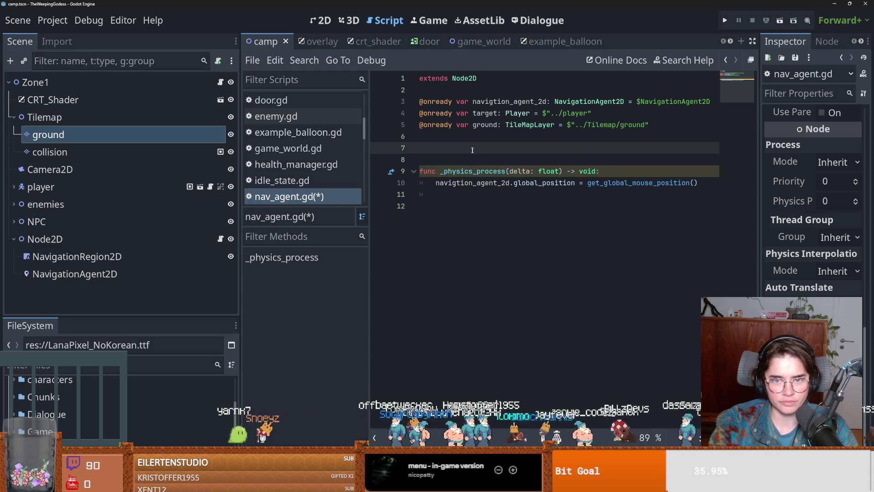
type("var mous")
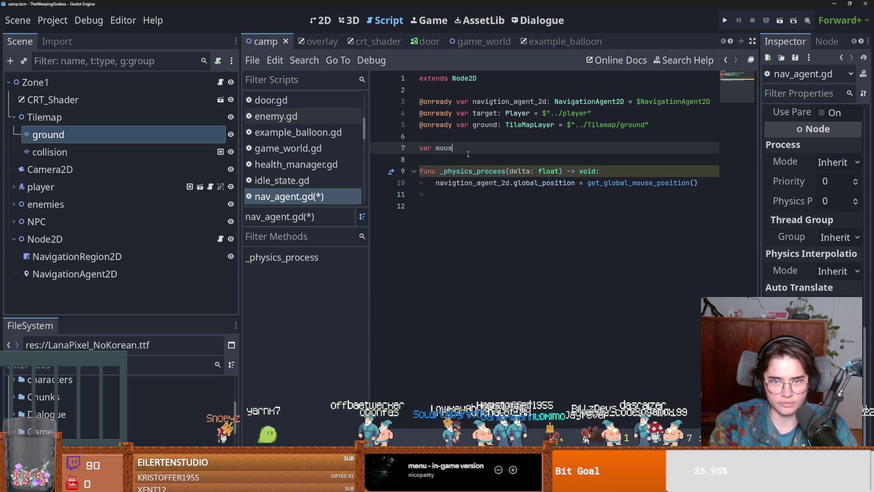
type("e_tile_position")
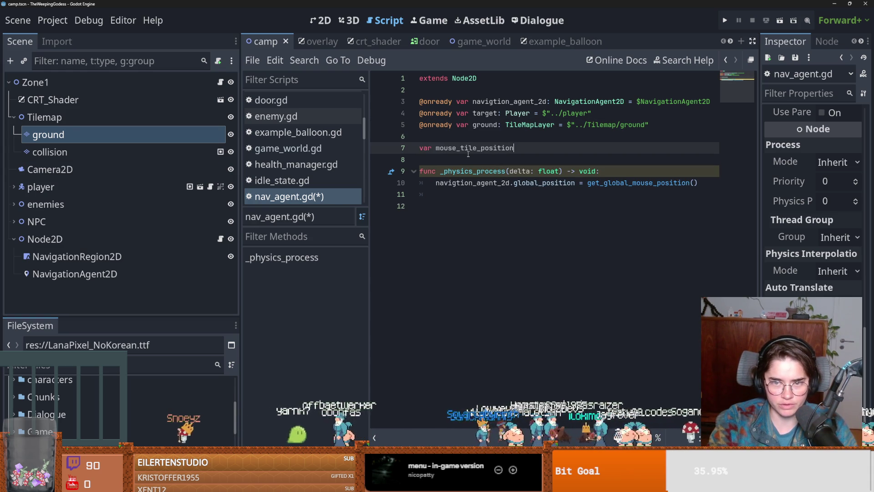
key("ctrl+s")
Tidy the blank lines around the function and launch the project with F5
key("Down")
key("Return")
key("Return")
key("Up")
type("f")
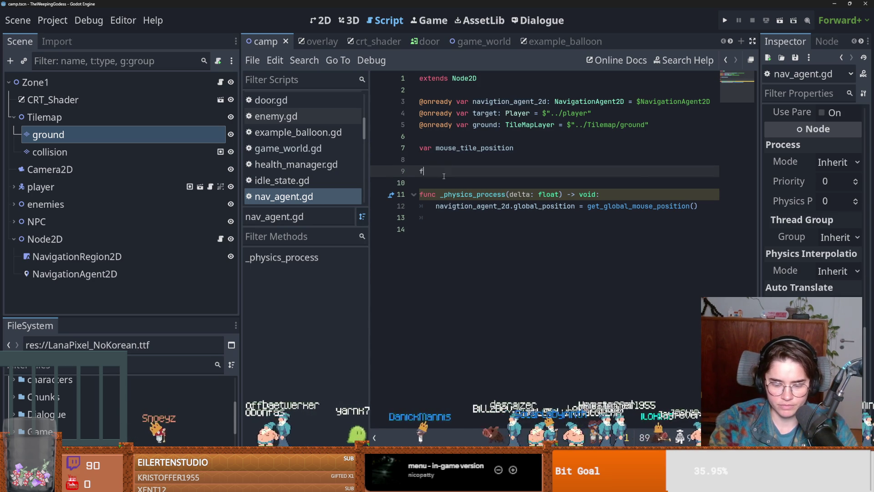
key("BackSpace")
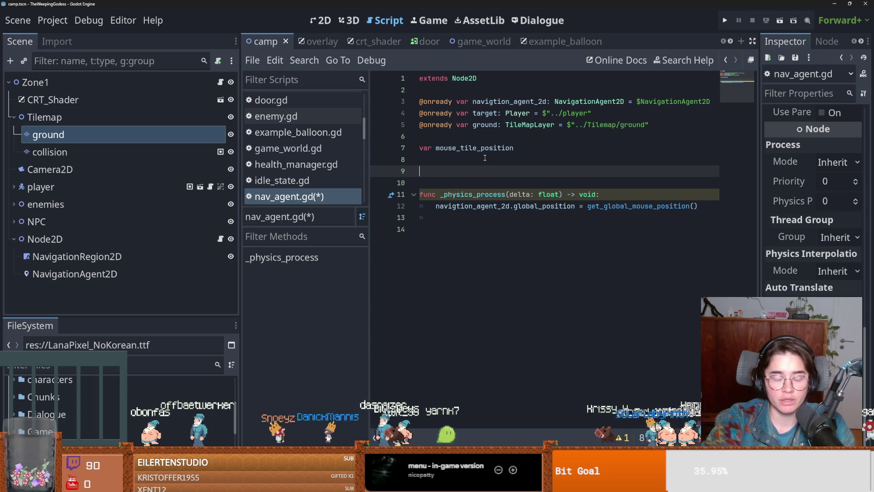
left_click(476, 213)
key("Return")
left_click(449, 177)
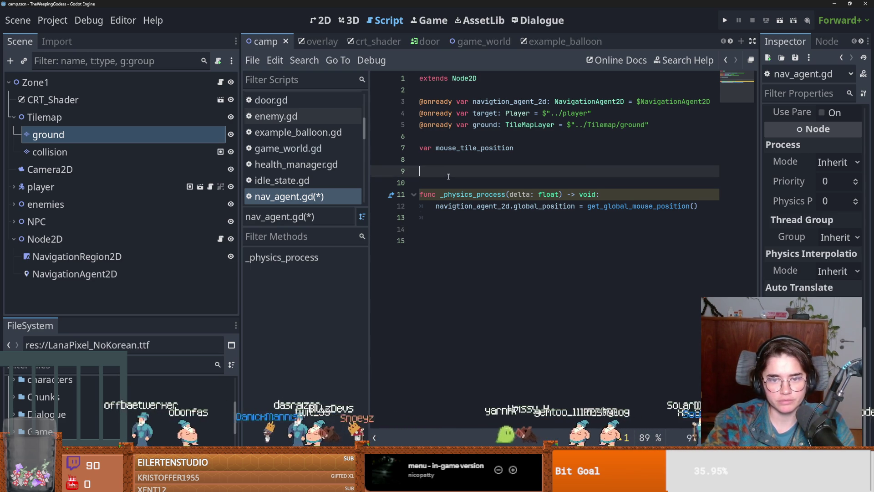
key("BackSpace")
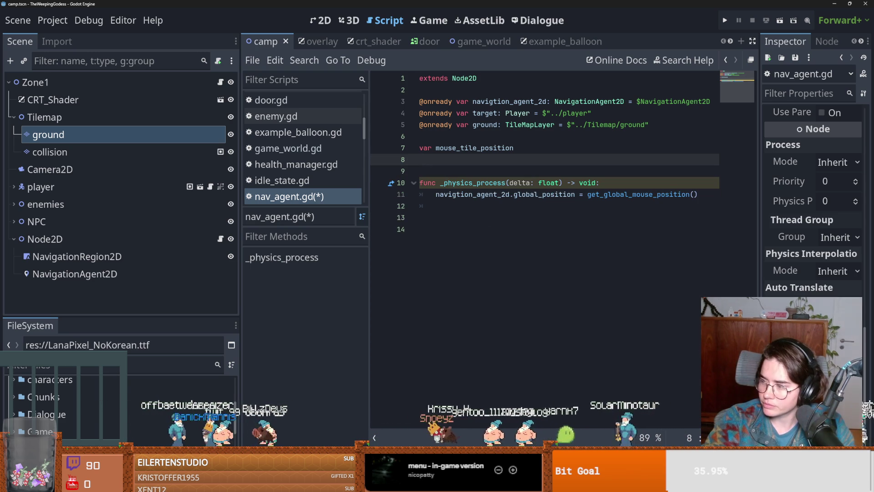
key("F5")
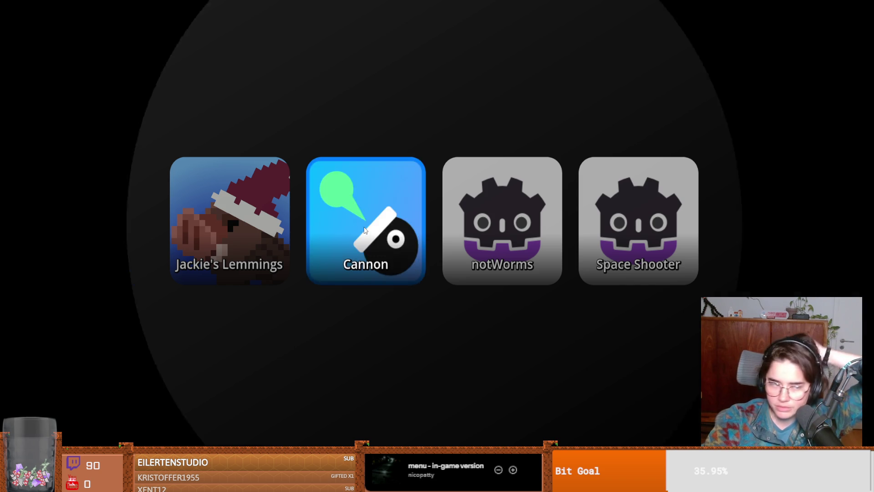
Pick the Cannon tile among Jackie's Lemmings, Cannon, notWorms and Space Shooter
left_click(324, 217)
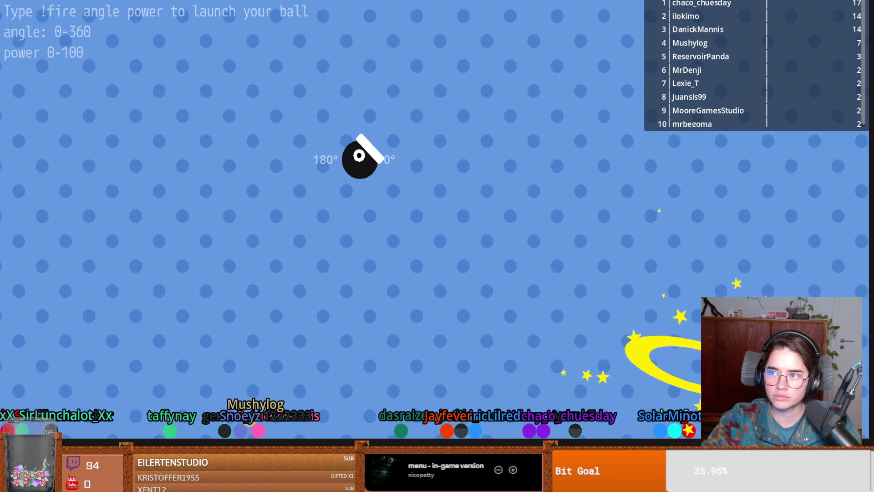
After chat's !fire rounds fill the leaderboard, quit Cannon with Escape
key("Escape")
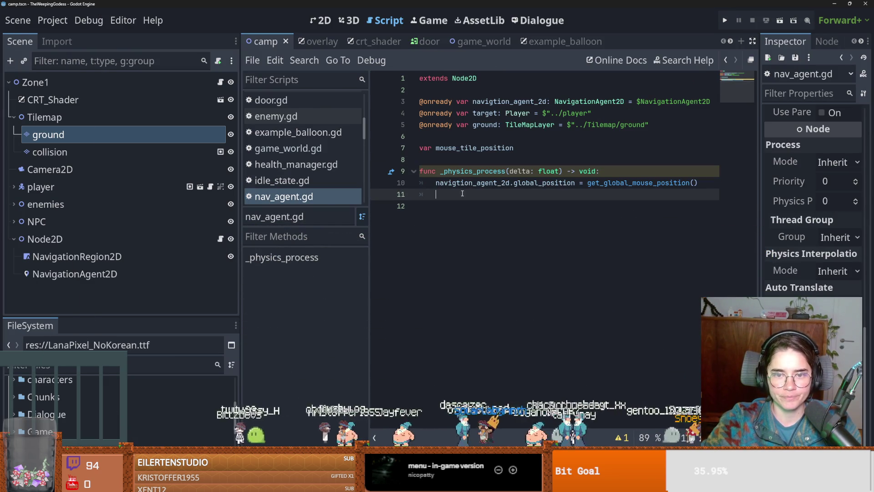
Add a blank line above _physics_process and declare var max_tile_length = 7
left_click(439, 160)
key("Return")
key("Return")
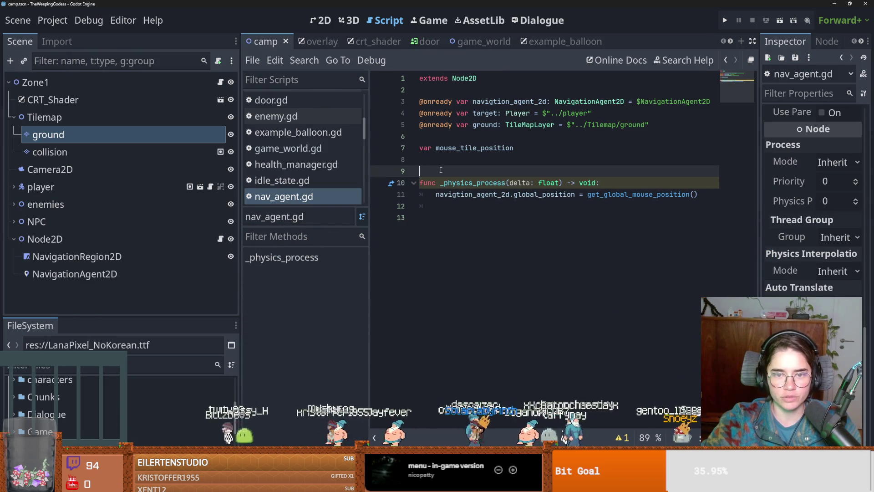
left_click(437, 172)
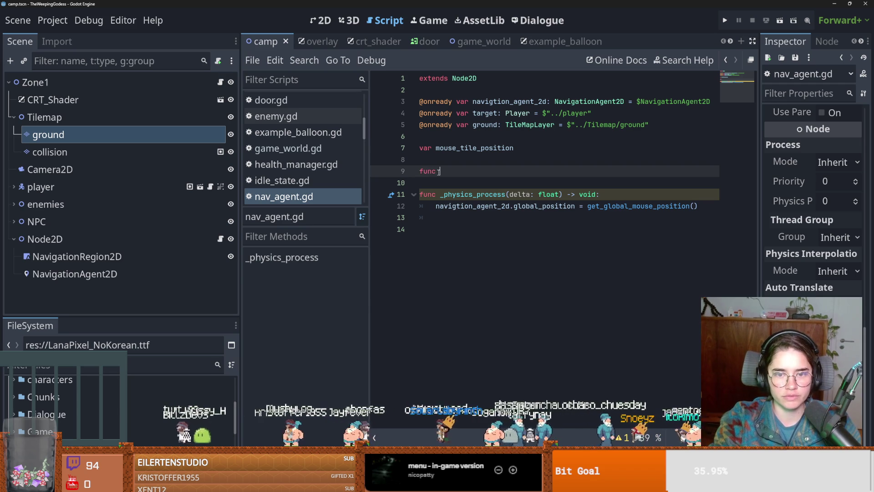
key("ctrl+s")
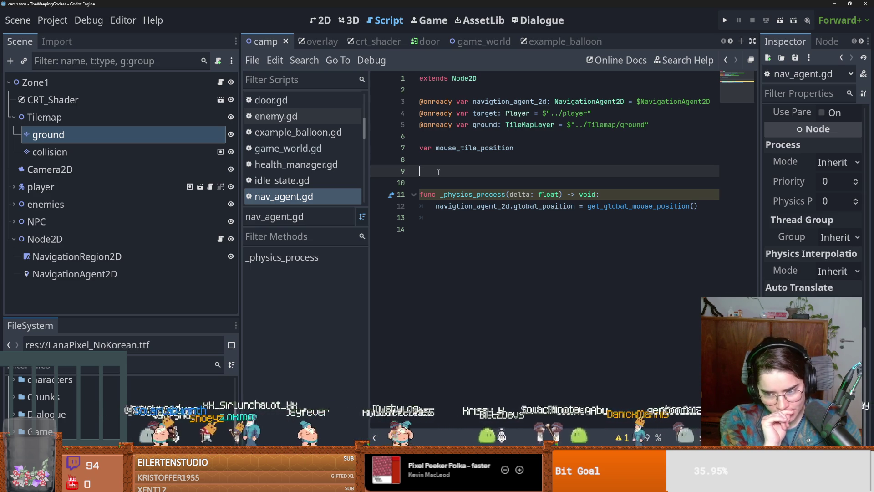
type("var max_tile_leng")
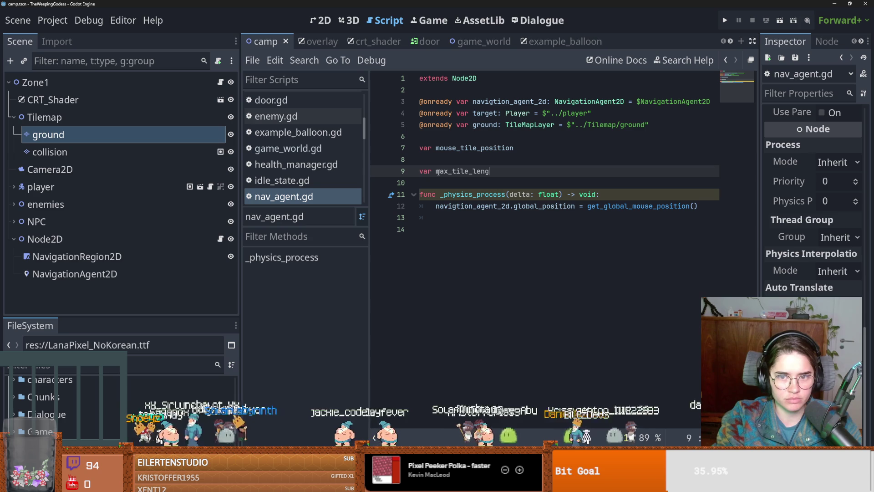
type("7")
key("Return")
key("Return")
type("func _re")
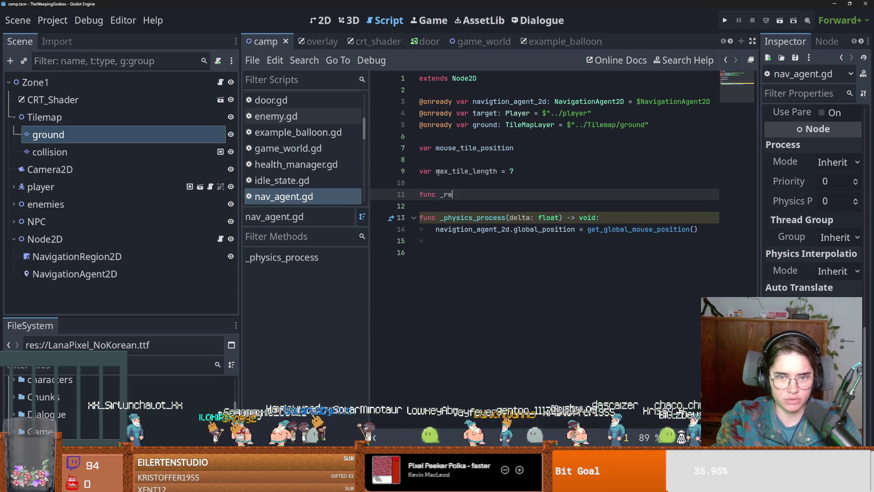
Start a _ready function with a mouse_tile_position assignment
type("a")
key("Return")
key("Return")
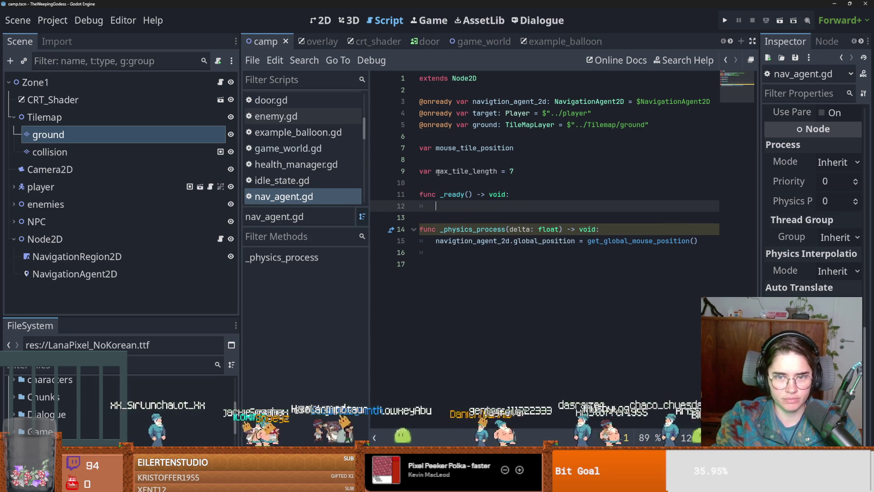
type("mouse_")
key("Return")
type("=")
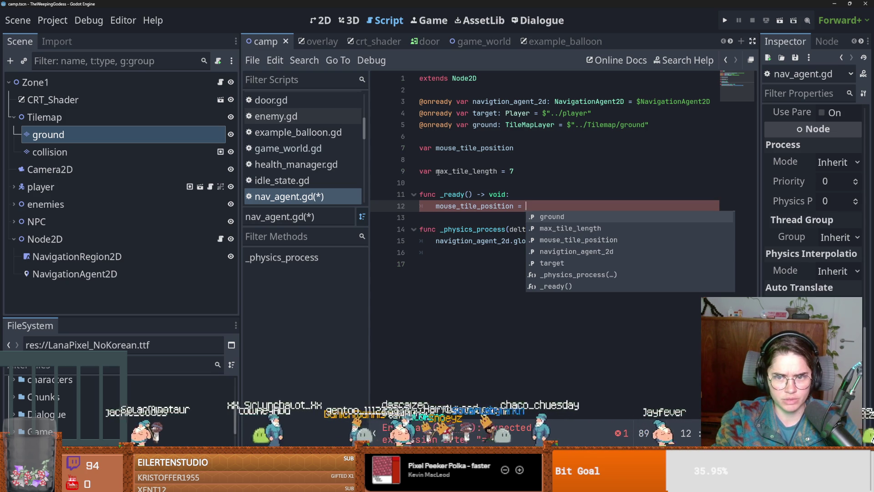
type("g")
Rename the ground variable to ground_tilemap
left_click(498, 125)
type("_tilemap")
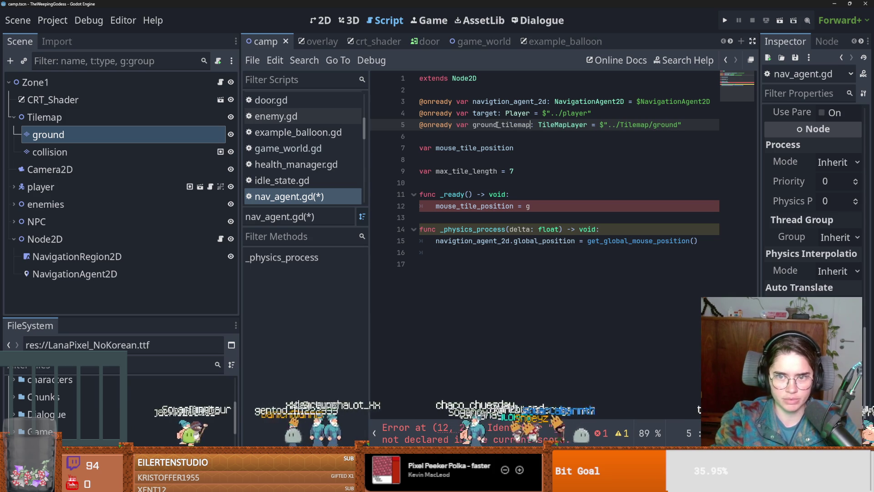
double_click(501, 124)
key("ctrl+c")
Assign ground_tilemap.local_to_map(get_global_mouse_position()) in _ready and save
left_click(535, 205)
key("BackSpace")
key("ctrl+v")
type(".")
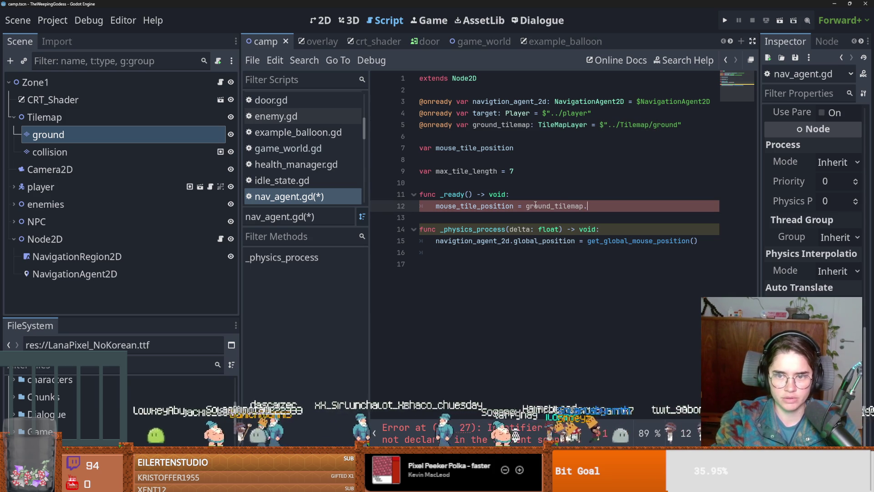
type("local")
key("Return")
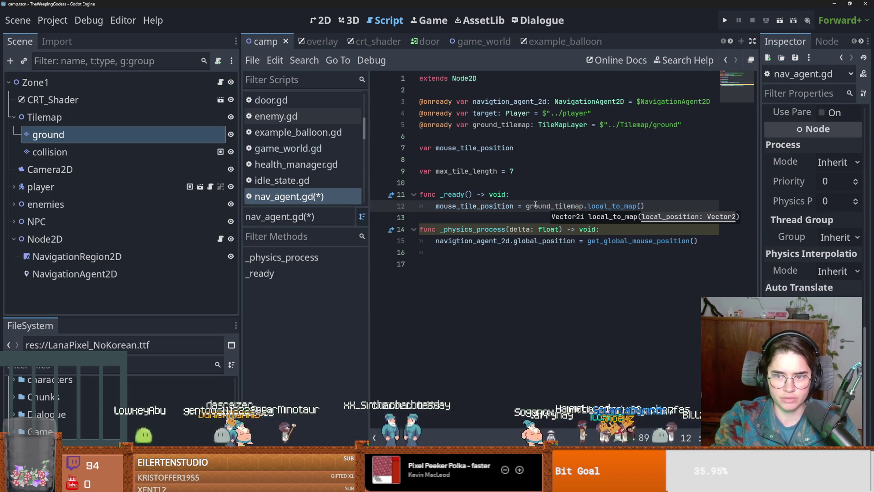
type("get_glo")
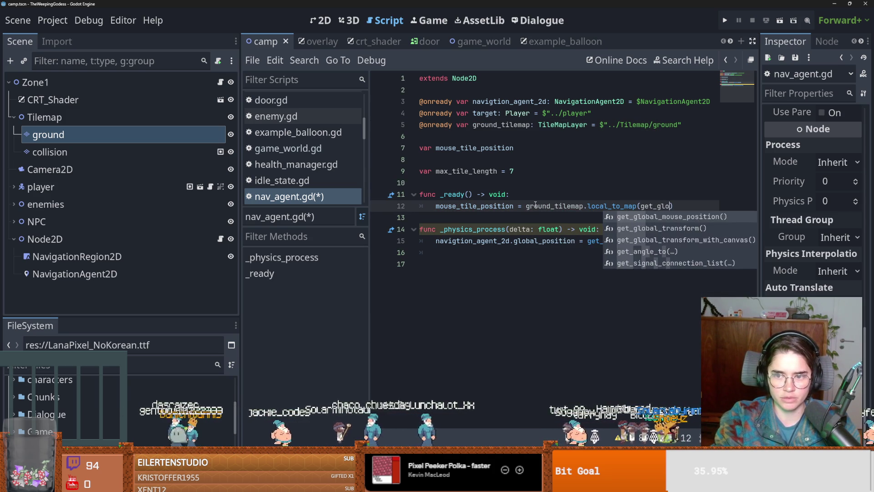
key("Return")
key("ctrl+s")
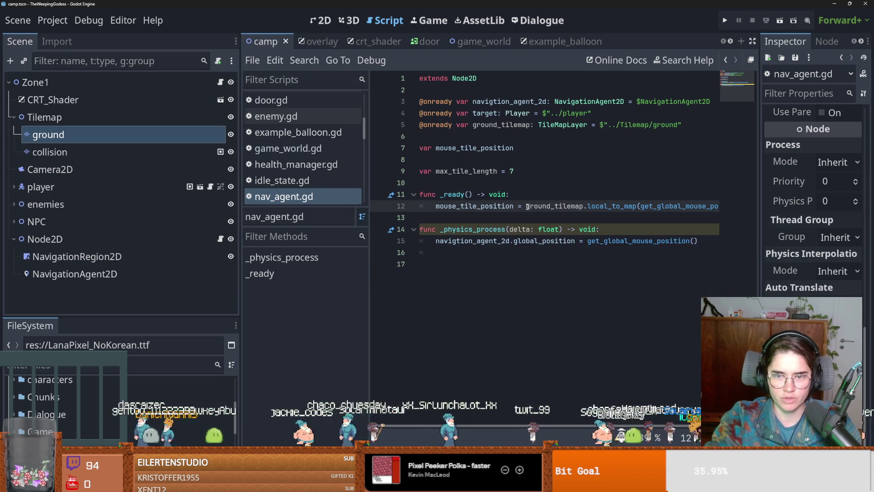
left_click_drag(239, 224, 169, 224)
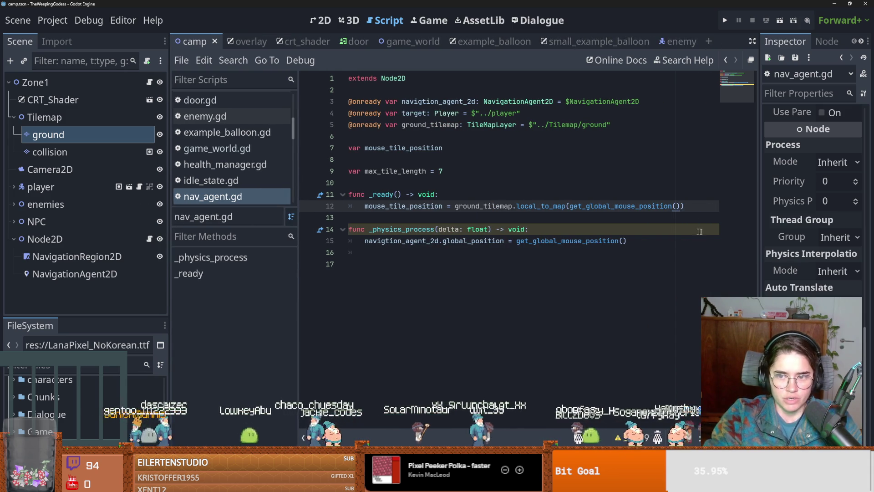
left_click(635, 241)
Declare a player_tile_position variable below mouse_tile_position and save
key("Return")
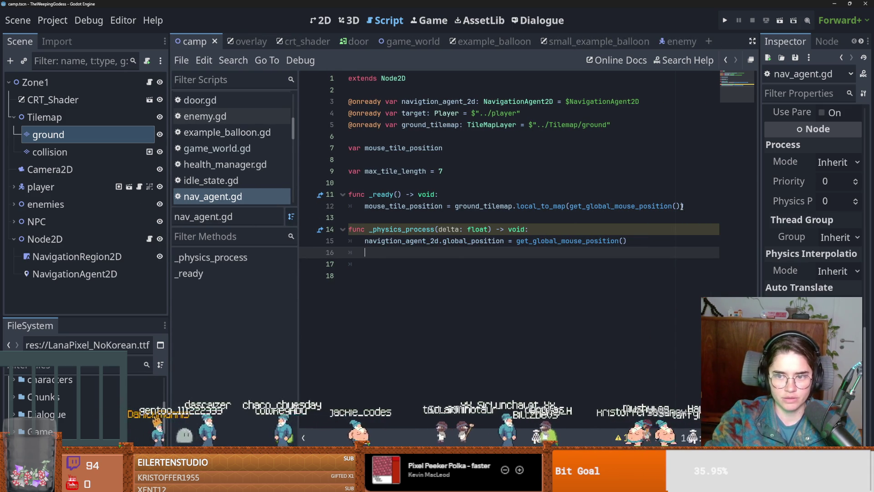
left_click(452, 151)
key("Return")
type("var")
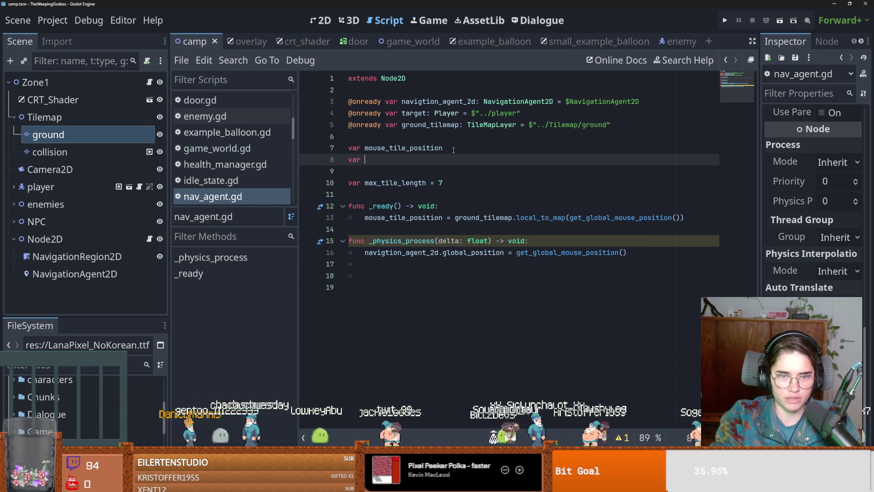
key("BackSpace")
key("BackSpace")
key("BackSpace")
type("er_tile_position")
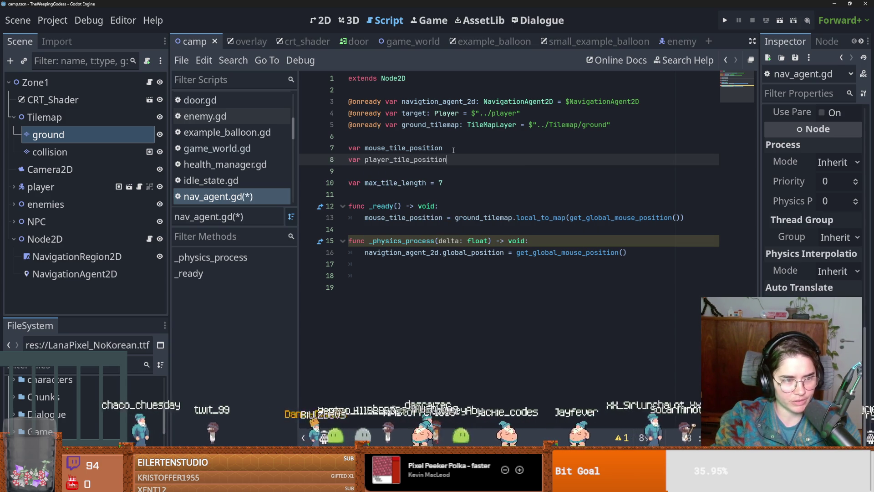
key("ctrl+s")
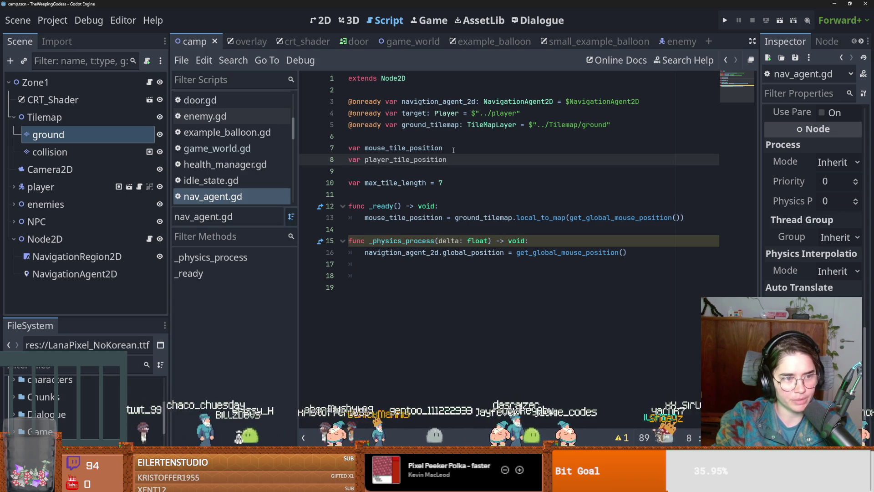
Duplicate the tile-conversion line in _ready for player_tile_position
double_click(426, 161)
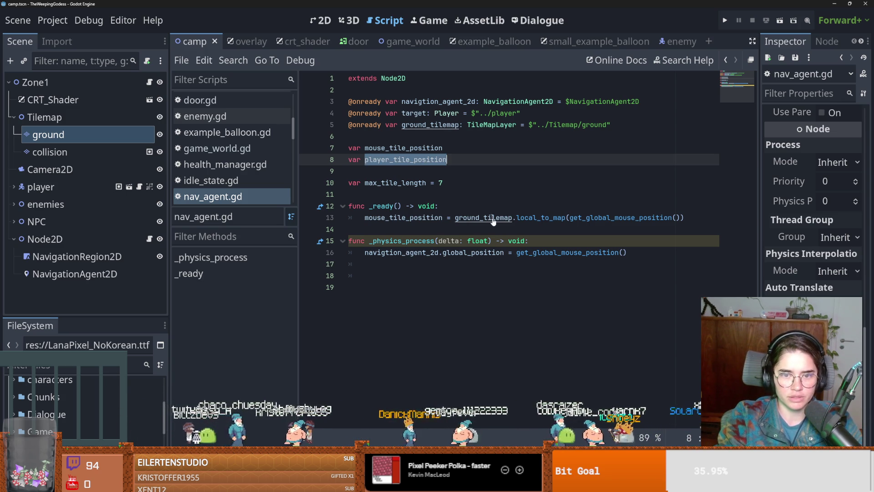
left_click(692, 220)
key("Return")
key("ctrl+v")
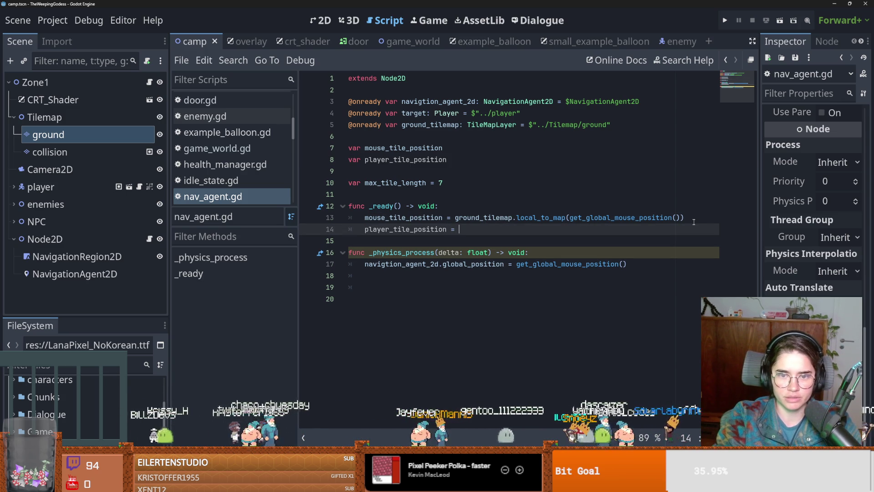
type("tar")
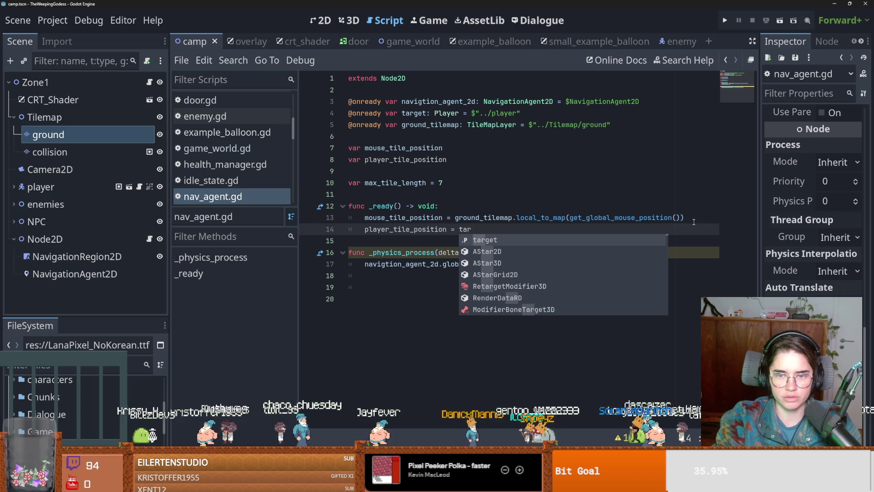
left_click_drag(684, 218, 455, 218)
key("ctrl+c")
double_click(464, 229)
key("ctrl+v")
Change that line's argument to target.global_position and save
left_click_drag(684, 229, 575, 229)
type("g")
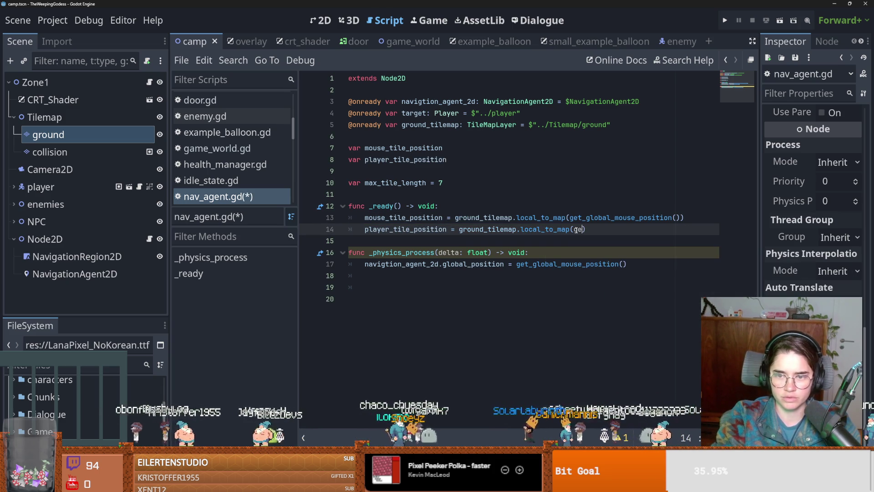
key("BackSpace")
type("te")
key("BackSpace")
type("arget.gl")
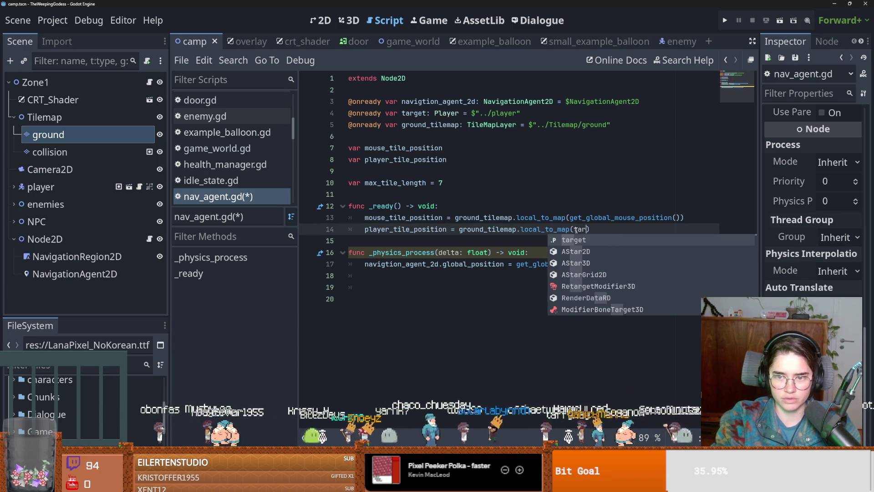
key("Return")
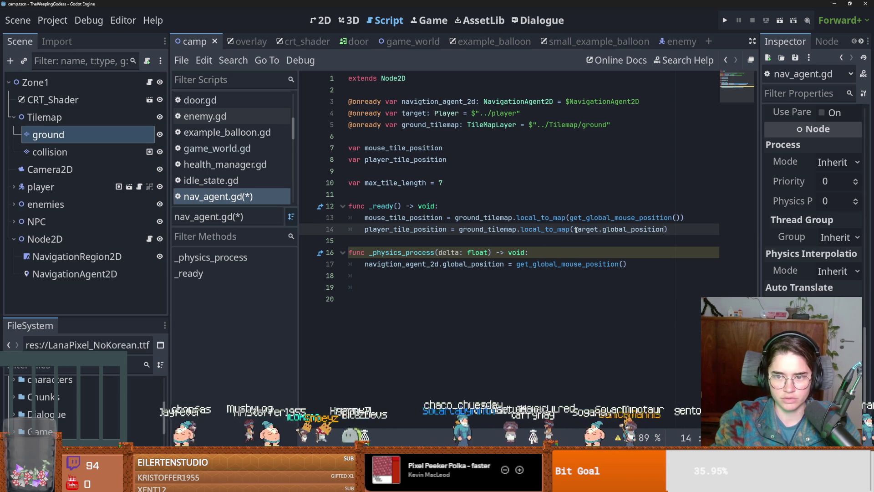
key("ctrl+s")
Open blank lines in _physics_process below the navigation agent line
left_click(545, 229)
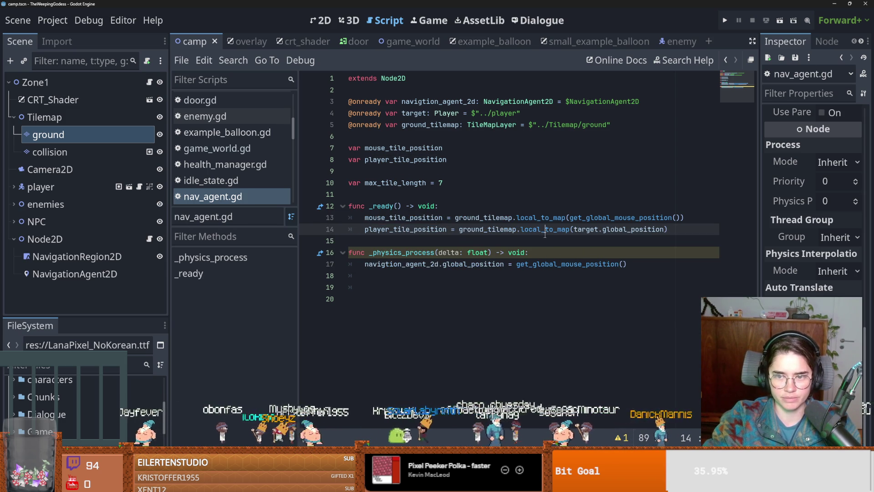
double_click(415, 266)
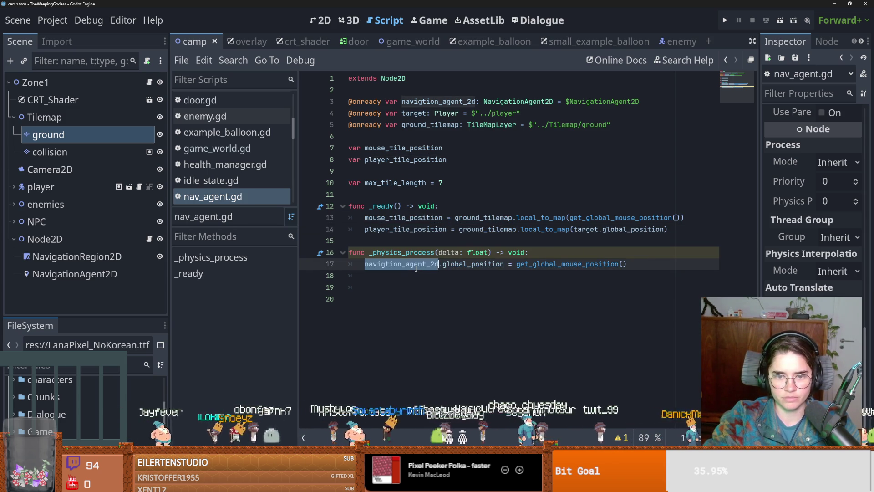
left_click(633, 265)
key("Return")
key("Return")
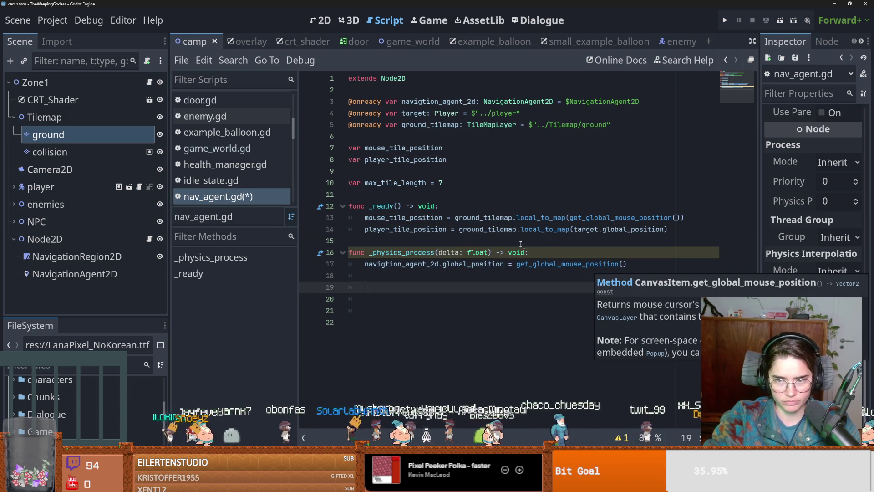
mouse_move(552, 217)
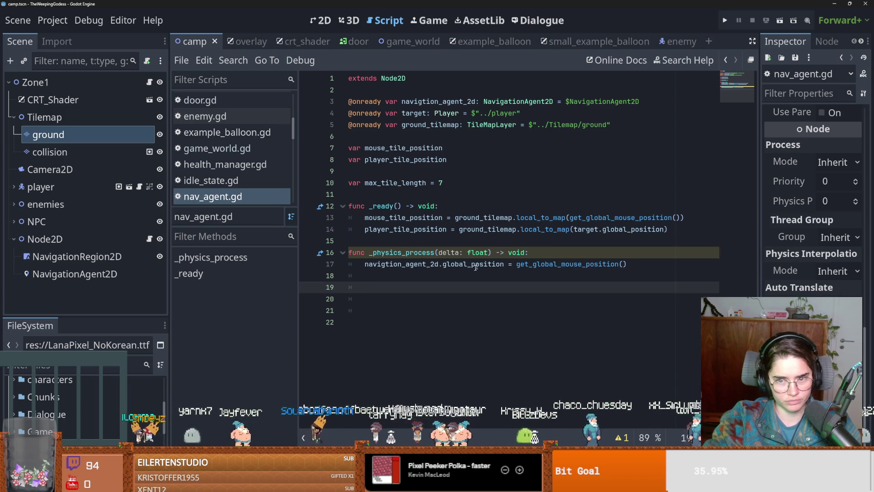
left_click(419, 279)
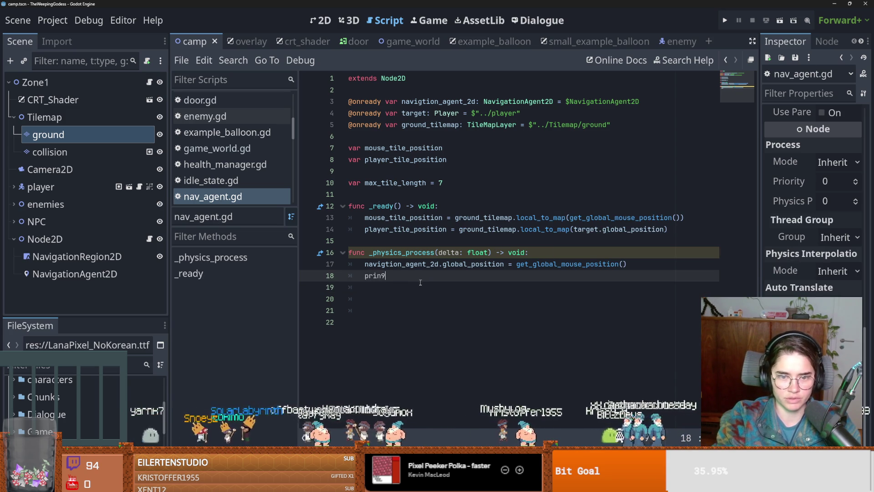
Write print("mouse is ", mouse_tile_position - player_tile_position, " tiles away from player") on line 18
type("mouse is \", m")
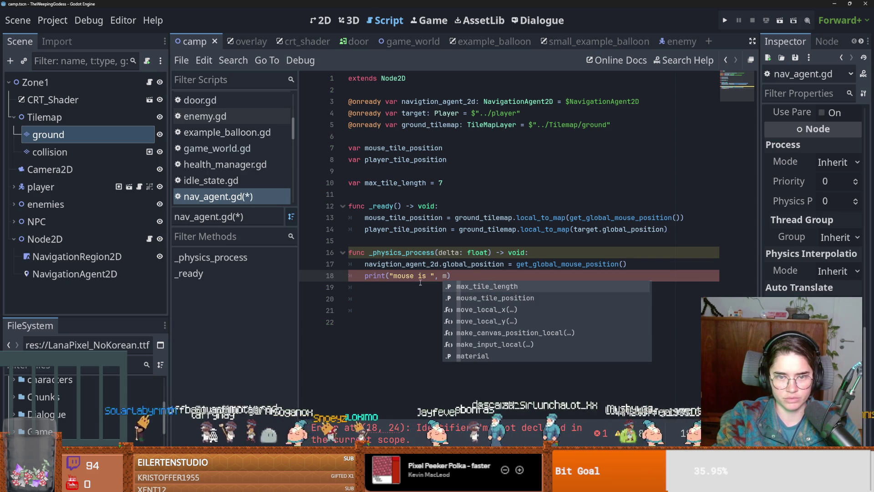
type("o")
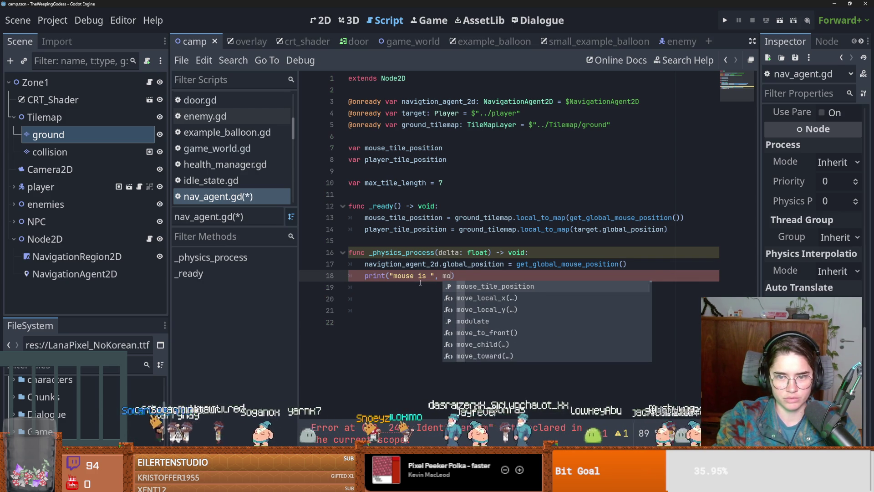
key("Return")
type("- pla")
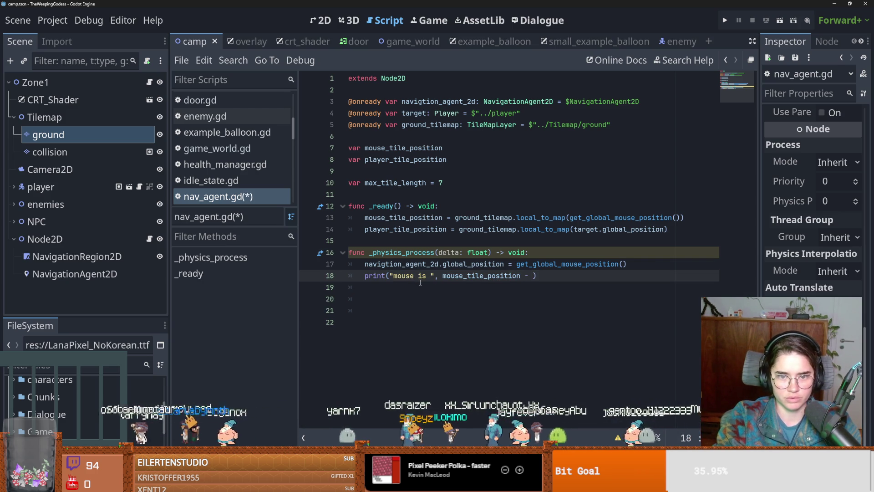
type("y")
key("Return")
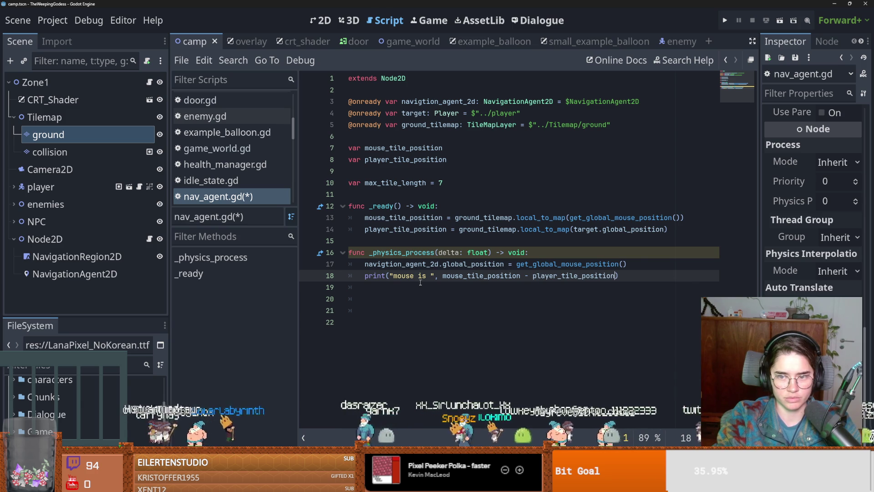
type(", \"")
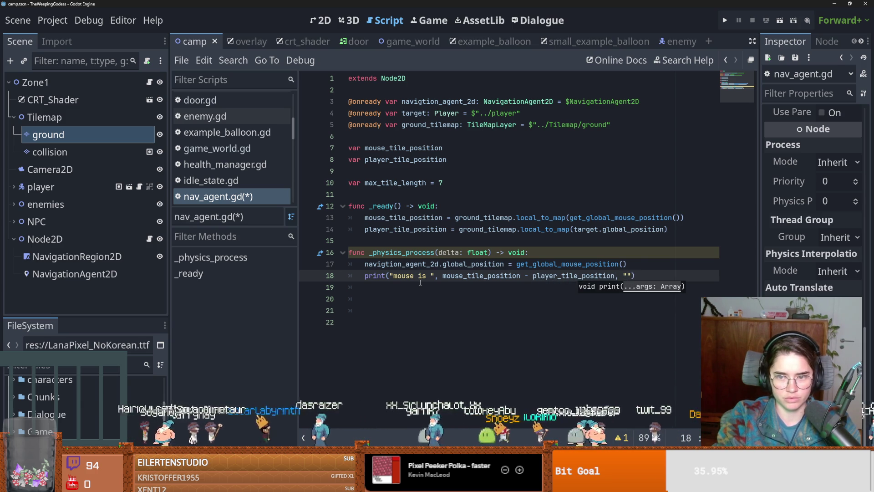
type(" tiles away ")
type("from player")
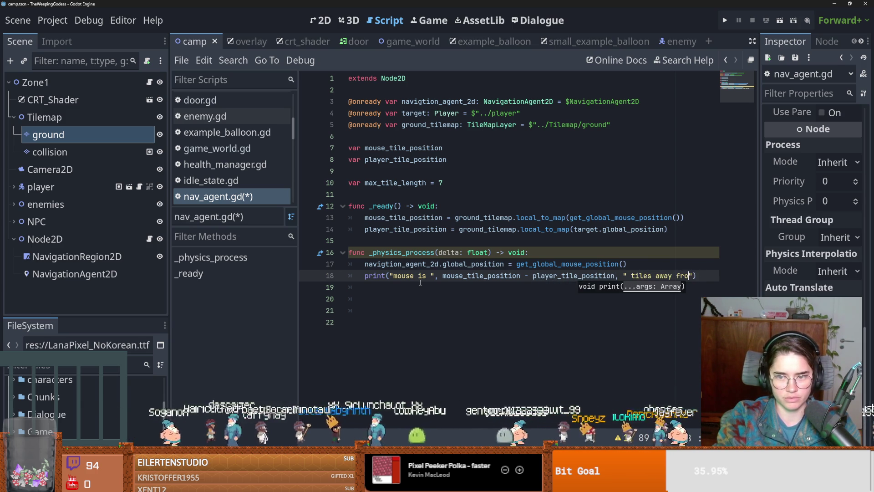
Copy the two tile-position lines from _ready for reuse in _physics_process
left_click_drag(660, 229, 364, 218)
key("ctrl+c")
left_click(611, 258)
Paste the two tile-position lines into _physics_process, save, and run the game
key("Return")
key("ctrl+v")
key("F5")
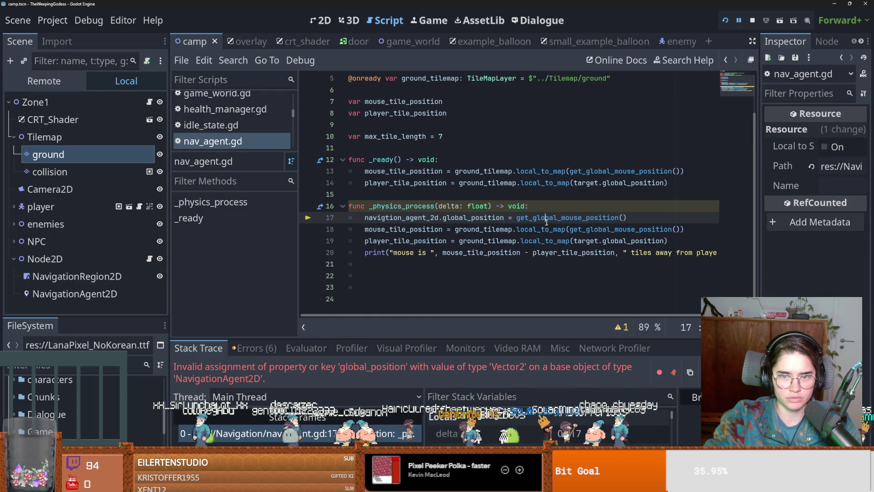
Inspect the invalid global_position assignment on line 17 and comment that line out
double_click(463, 218)
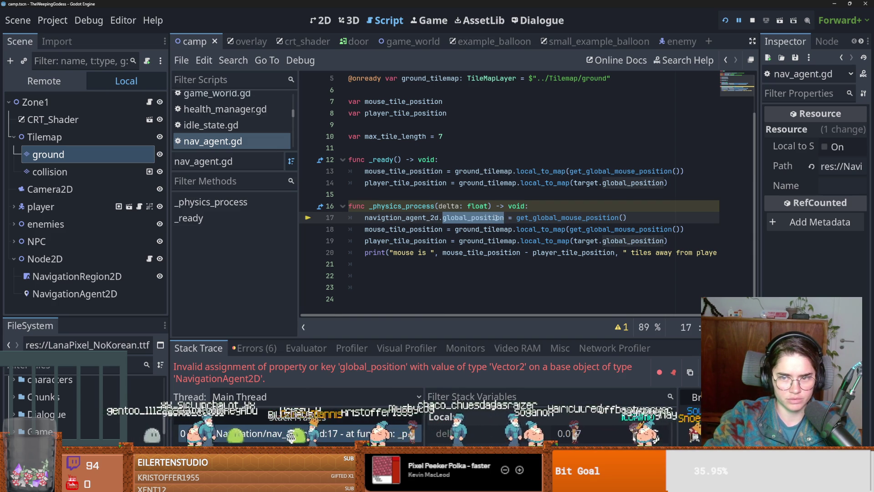
double_click(534, 219)
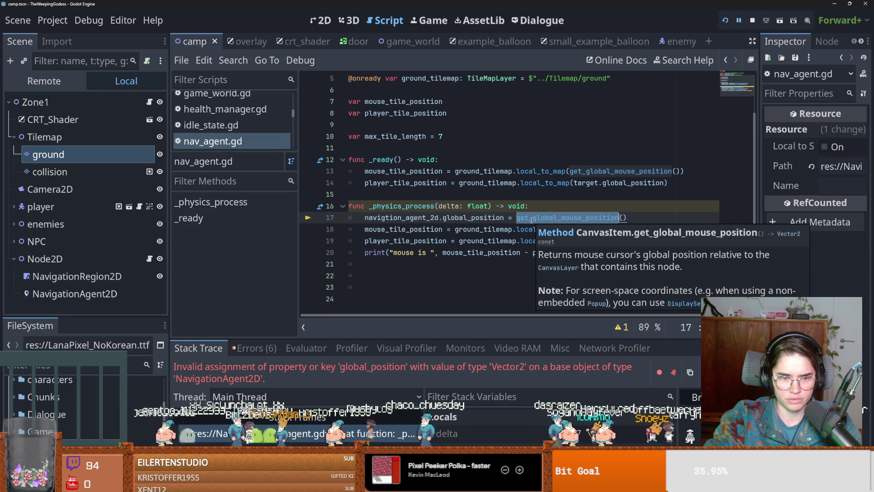
left_click(480, 217)
double_click(479, 218)
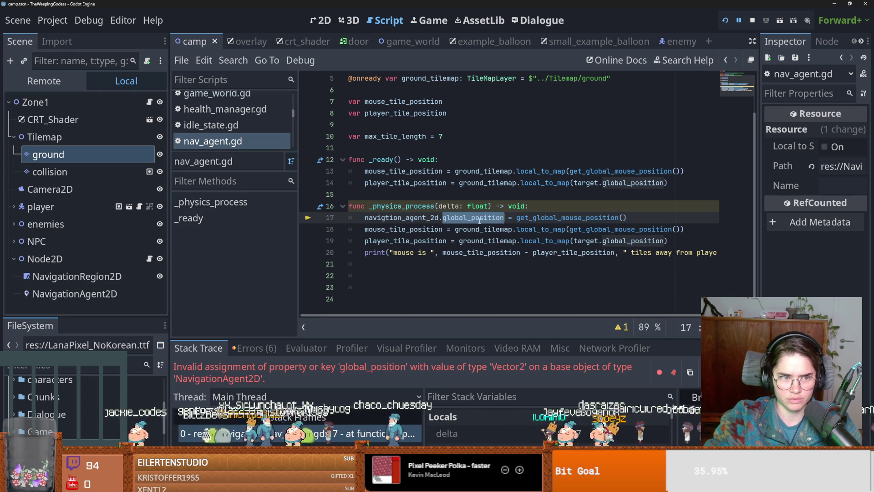
left_click(99, 296)
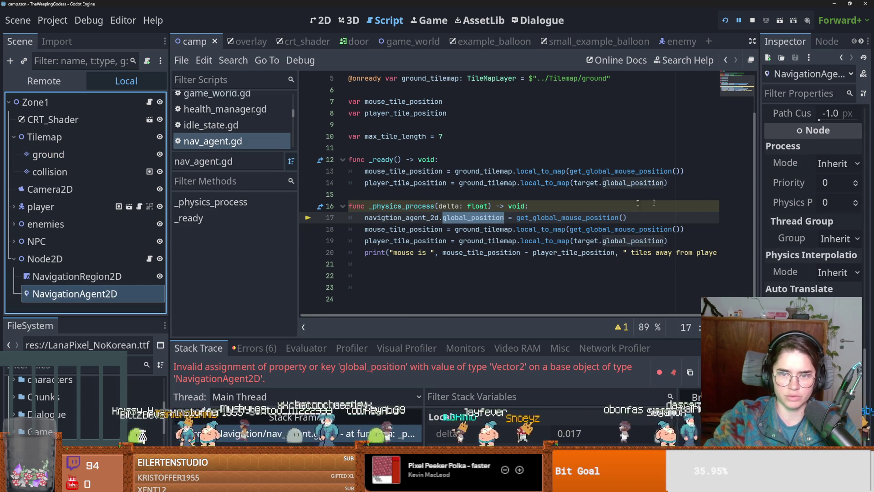
left_click(599, 217)
key("ctrl+k")
Restart the game, shrink its window, and return to the script editor
left_click(728, 20)
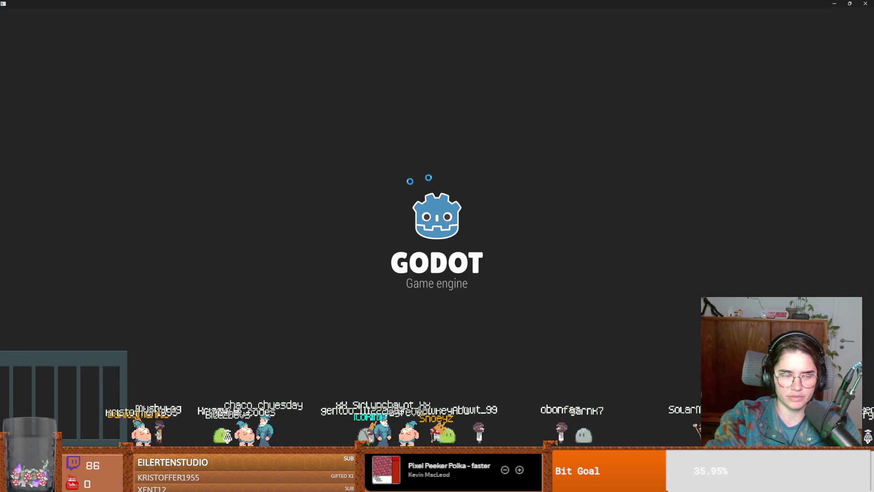
key("super+Down")
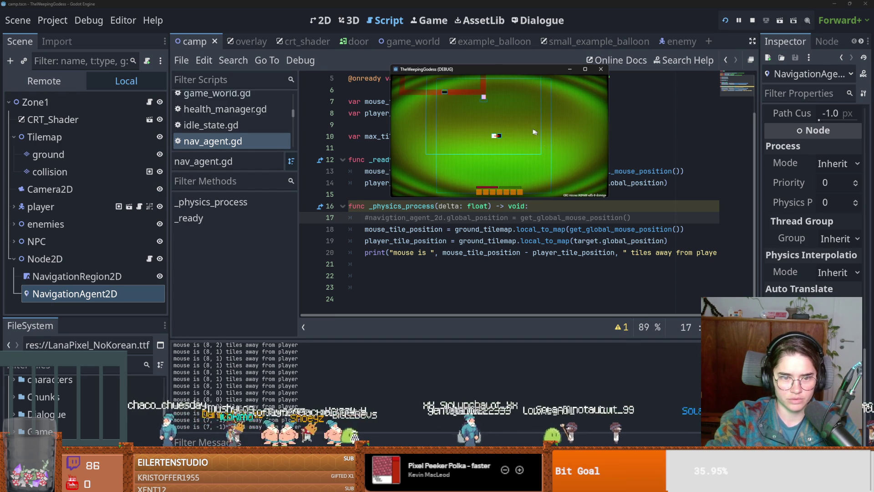
left_click(436, 241)
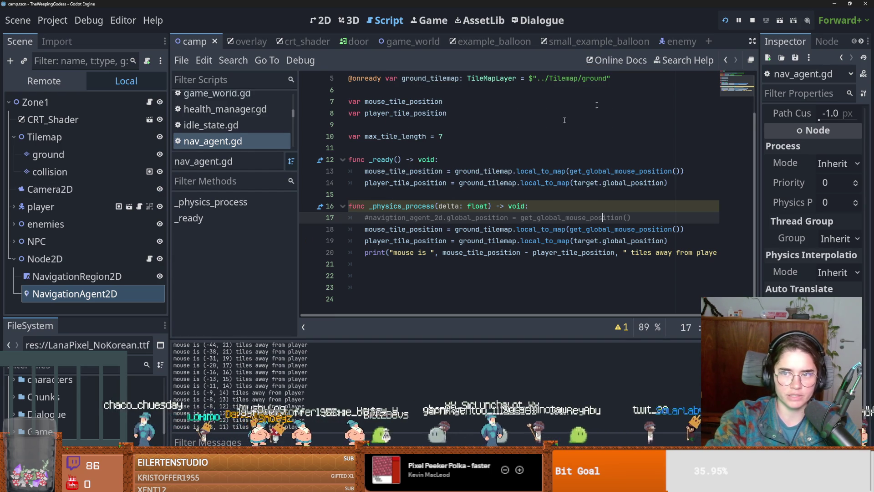
left_click(436, 241)
Change the print to mouse_tile_position.distance_to(player_tile_position) and save
left_click_drag(616, 253, 446, 253)
type("mouse_tile_position.d")
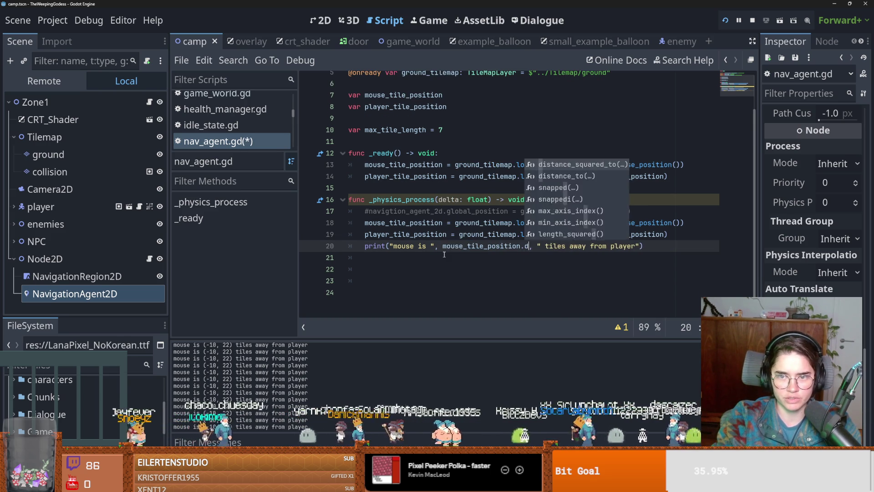
type("i")
key("Down")
key("Return")
type("targe")
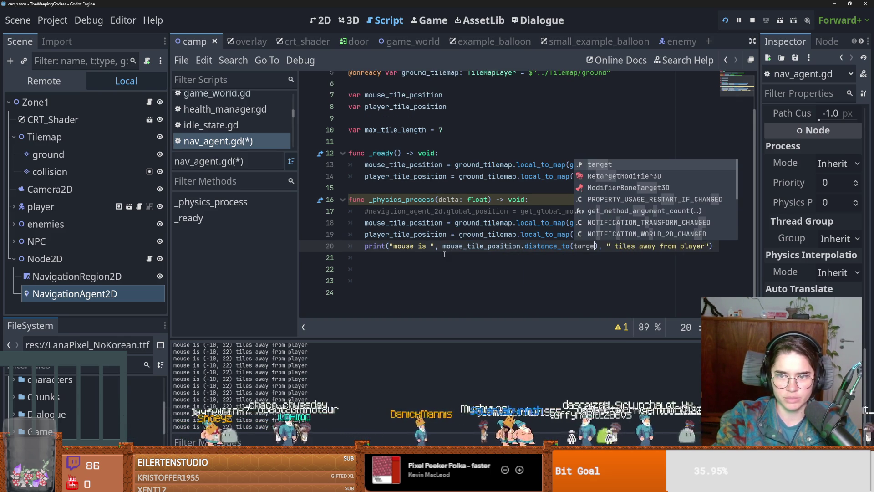
key("BackSpace")
key("BackSpace")
key("BackSpace")
type("player")
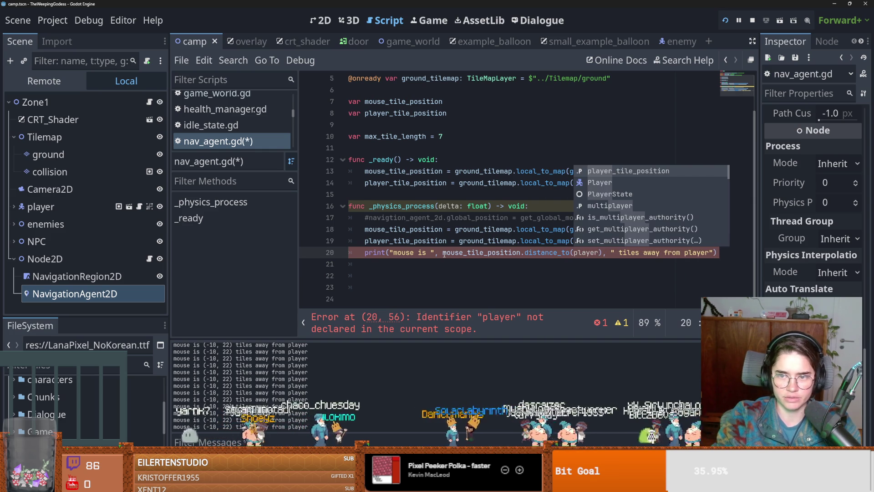
key("Return")
key("ctrl+s")
Run the game to check the distance output, stop it, and reopen nav_agent.gd
key("ctrl+F1")
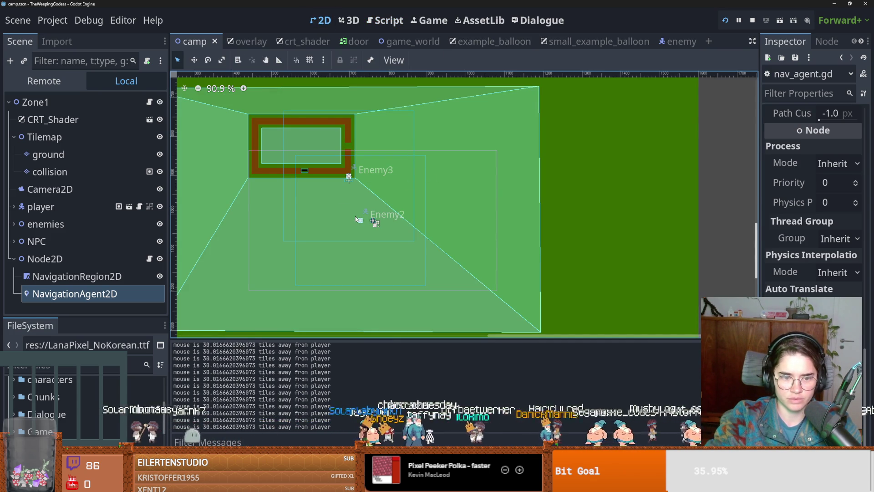
scroll(355, 220, "up", 4)
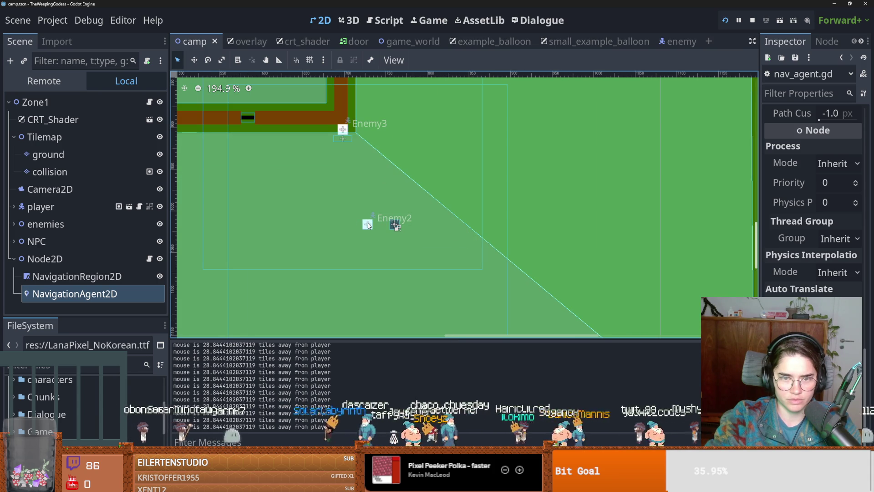
scroll(368, 223, "up", 1)
scroll(383, 209, "down", 5)
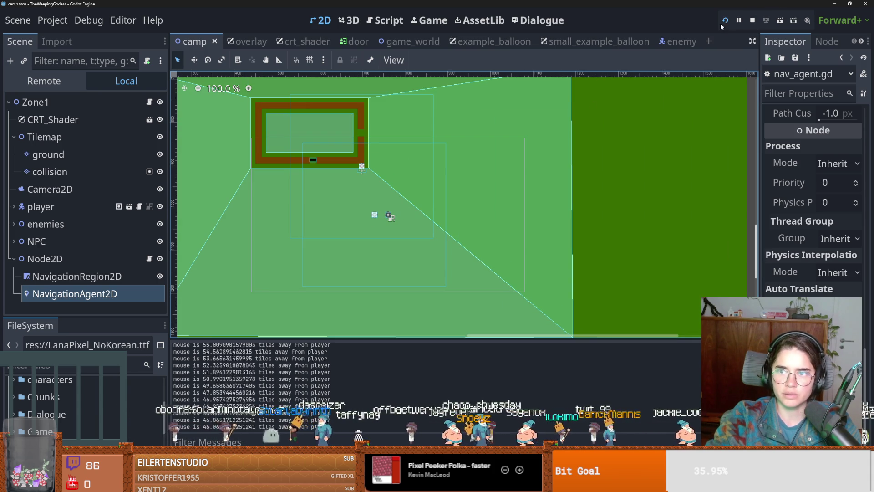
key("F5")
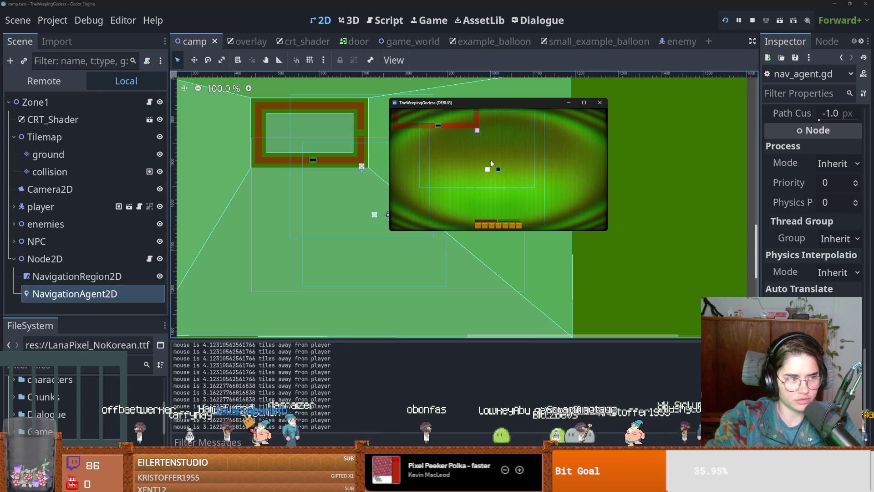
left_click(601, 103)
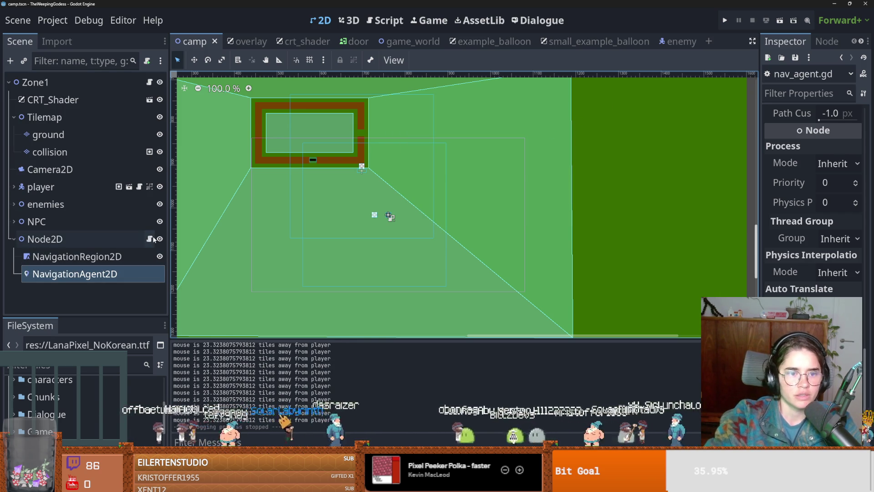
left_click(149, 239)
left_click(522, 265)
left_click(680, 241)
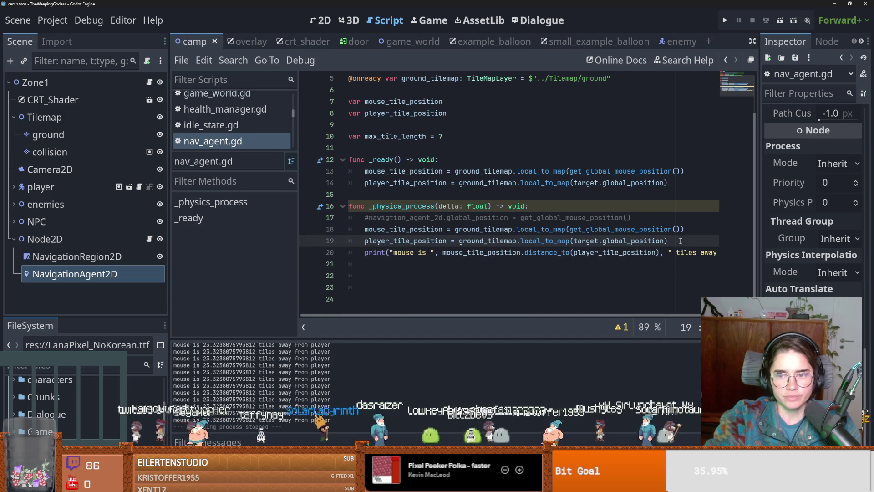
Add line 20 'if mouse_tile_position.distance_to(player_tile_position) < max_tile_length'
key("Return")
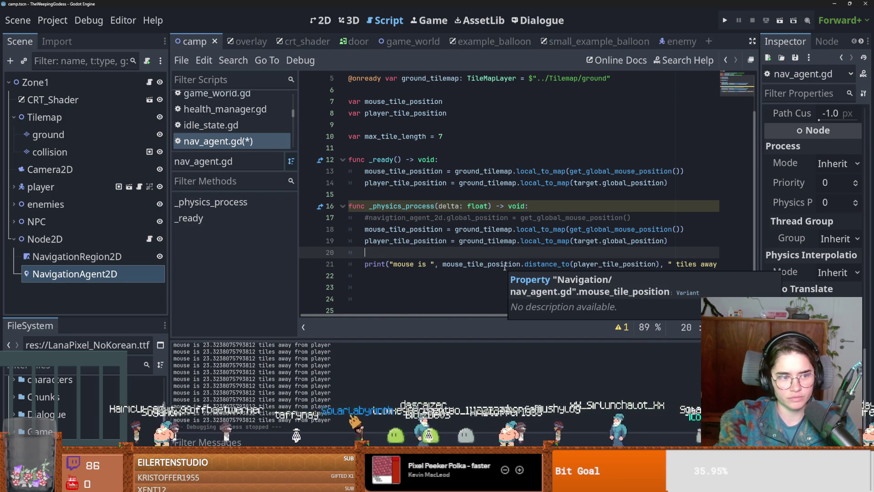
type("if")
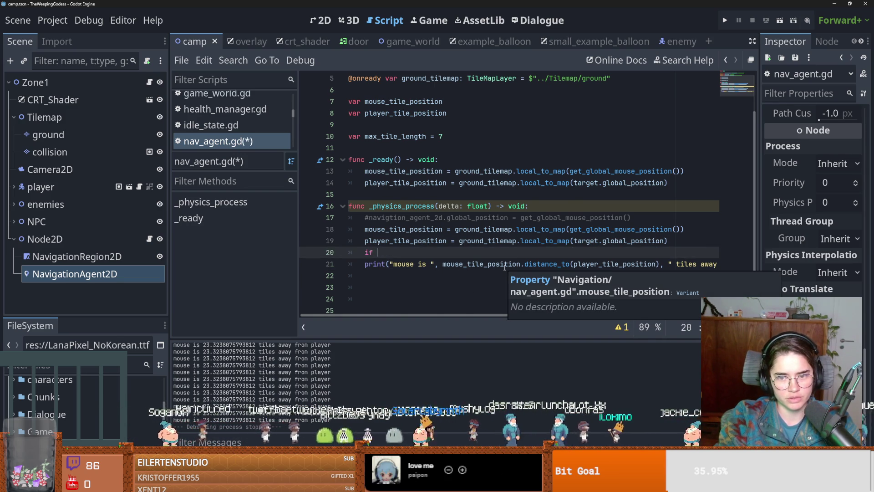
left_click_drag(660, 264, 442, 263)
key("ctrl+c")
left_click(408, 252)
key("ctrl+v")
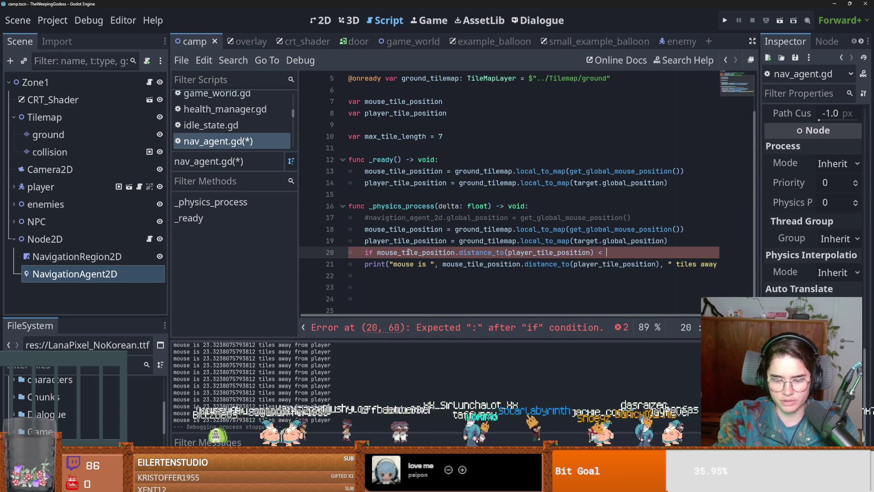
type("ma")
key("Return")
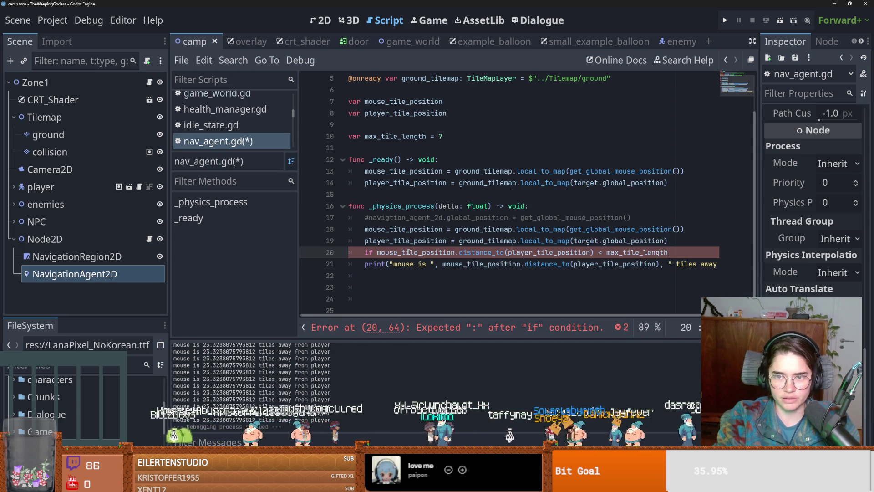
Change max_tile_length from 7 to 8.0, finish the if with a colon, and save
left_click(453, 138)
key("BackSpace")
type("8.0")
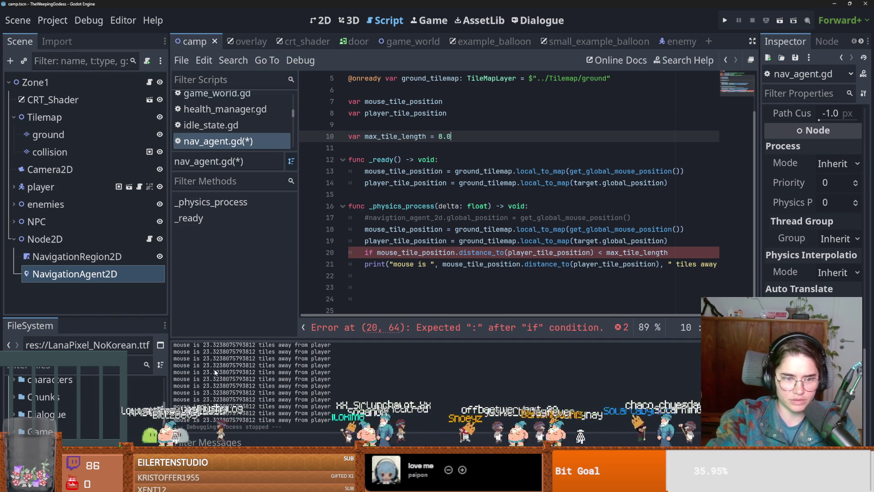
left_click(683, 252)
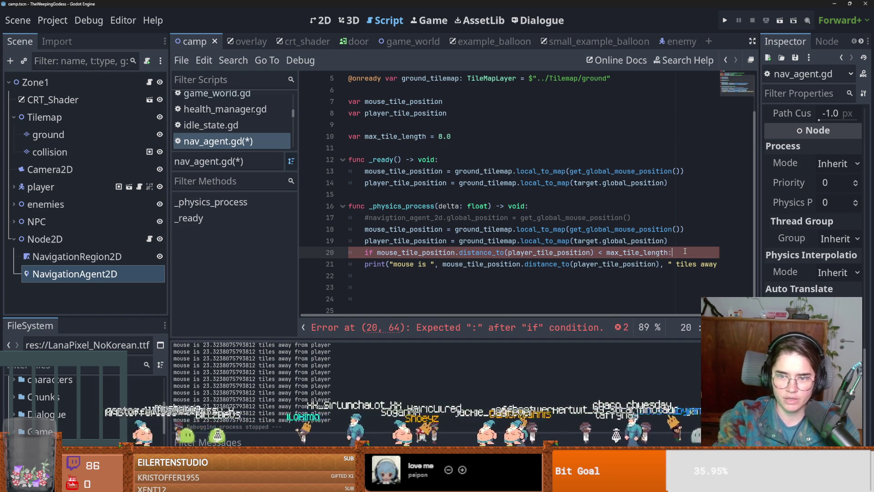
type(":")
key("Return")
key("ctrl+s")
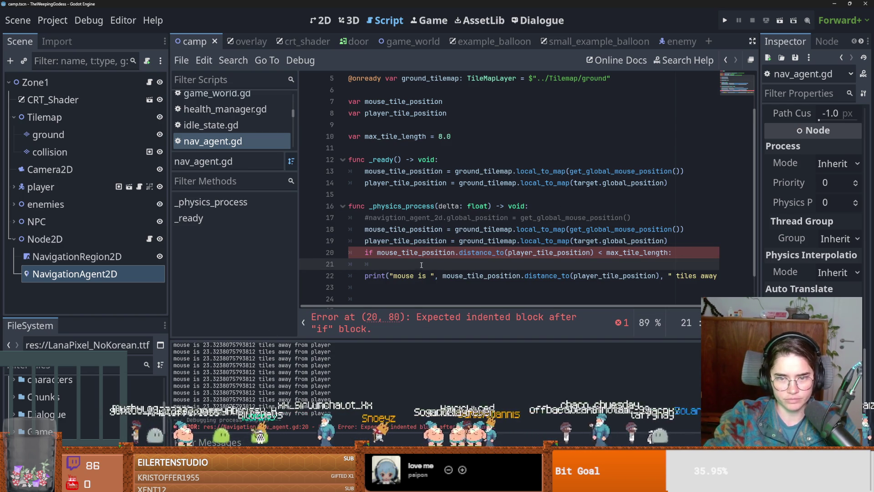
Start line 21 with navigtion_agent_2d.target_position using autocomplete
type("na")
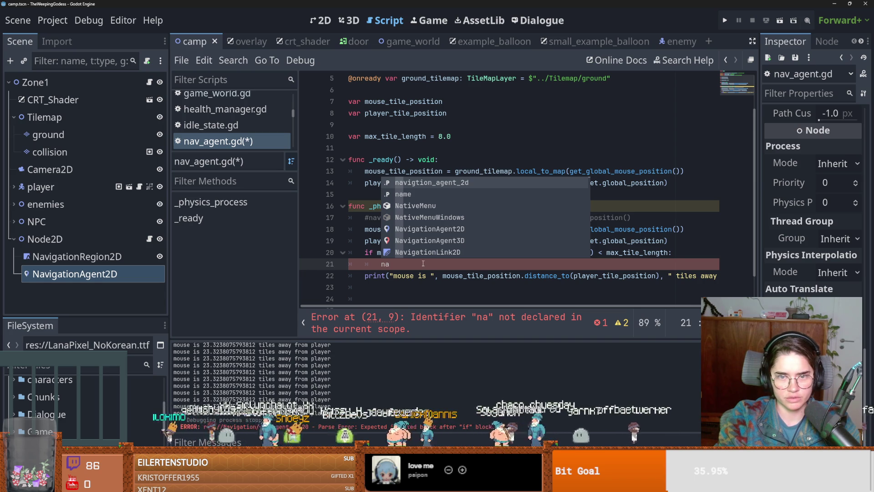
key("Return")
type(".get_n")
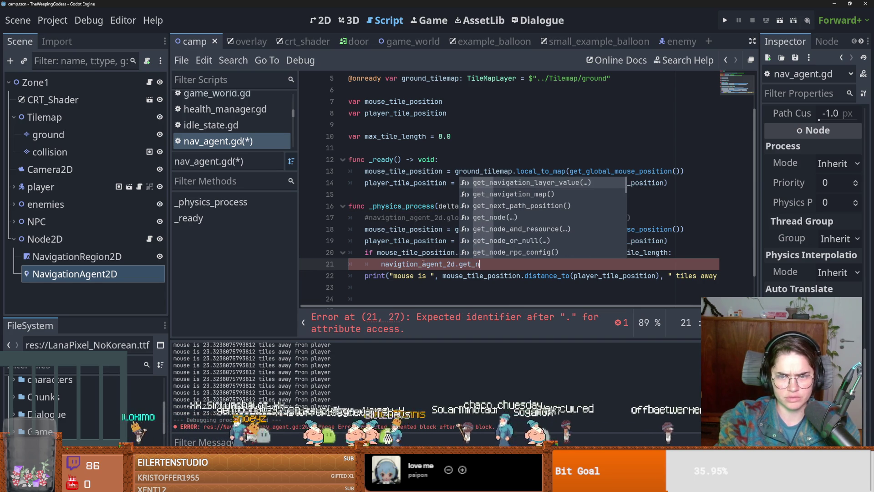
key("BackSpace")
key("BackSpace")
key("BackSpace")
type("targ")
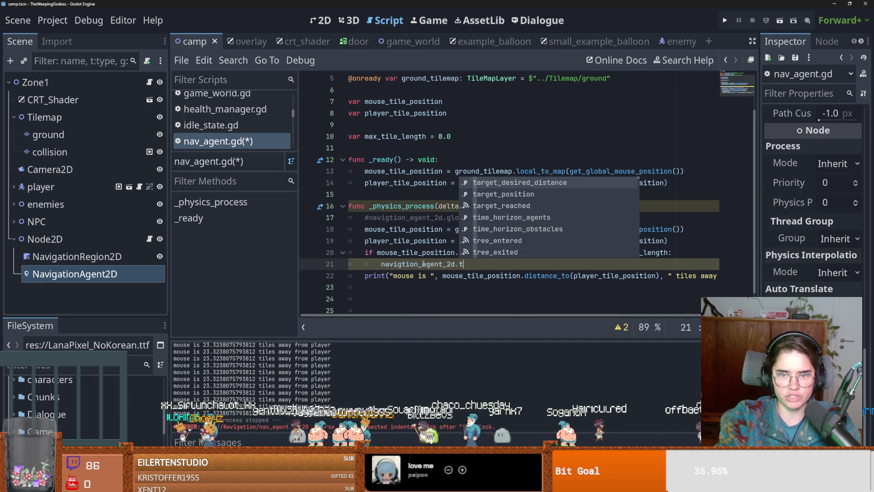
key("Down")
key("Return")
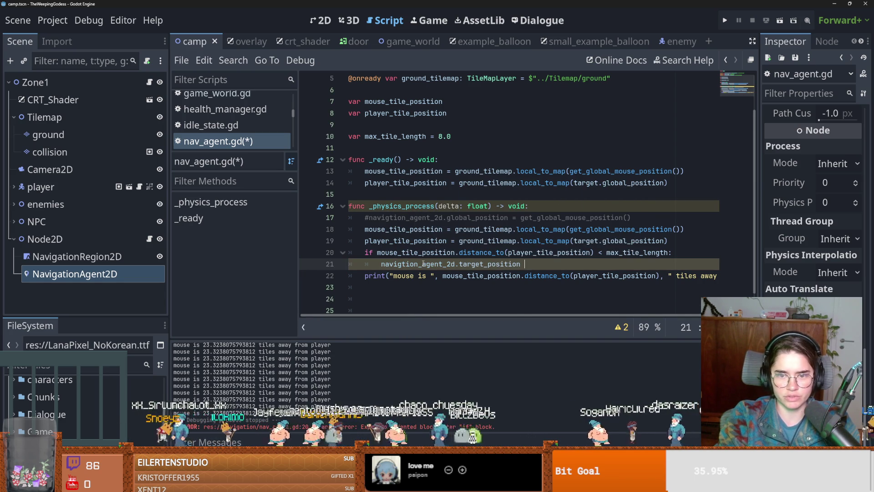
Assign it target.global_position, save, and narrow the Scene dock
key("ctrl+space")
type("target.glob")
key("Return")
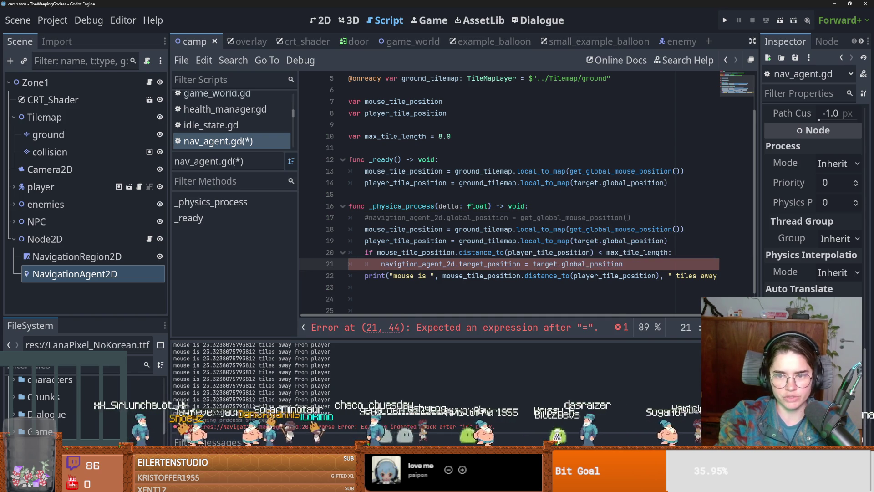
key("Return")
key("ctrl+s")
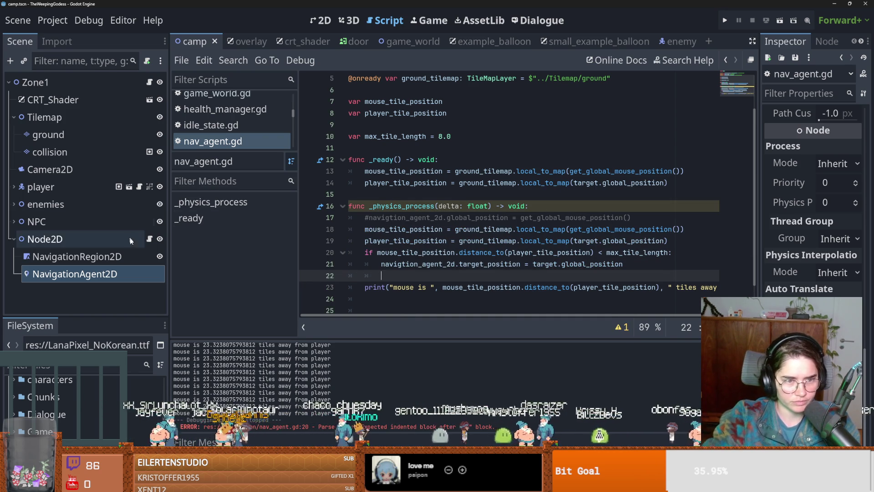
left_click_drag(168, 240, 78, 242)
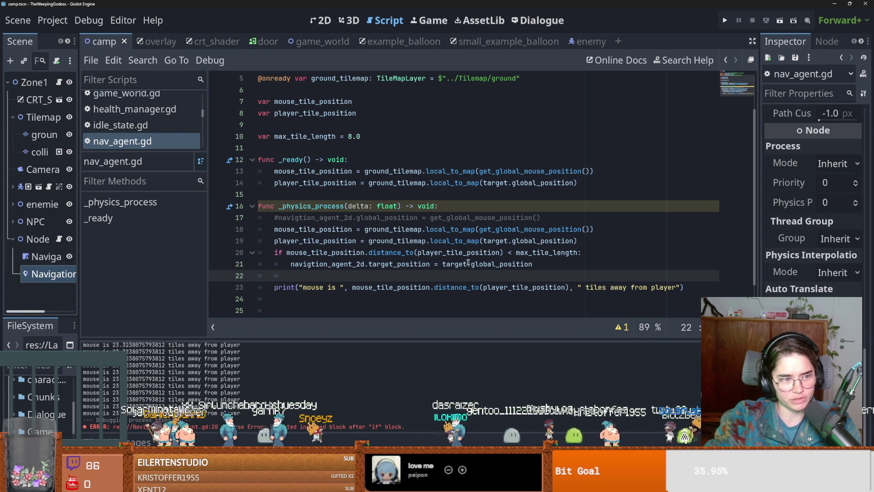
Review lines 17, 21 and 22 of nav_agent.gd and save the script
left_click(370, 264)
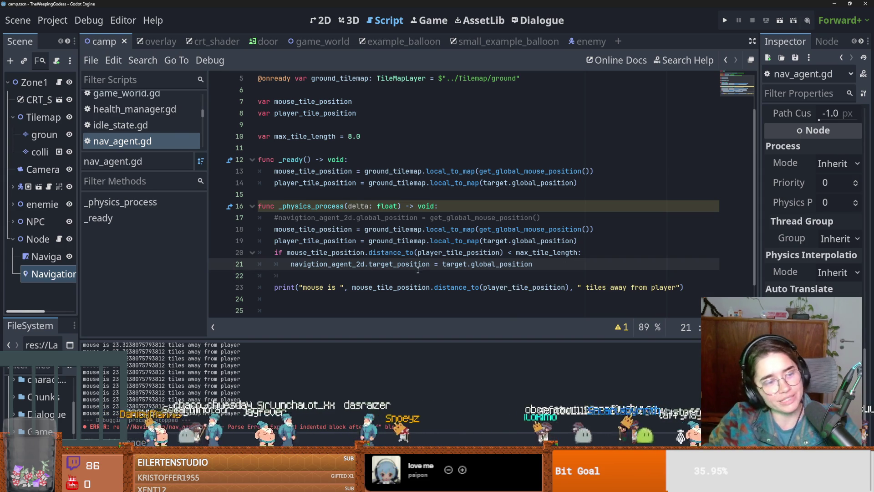
left_click(418, 218)
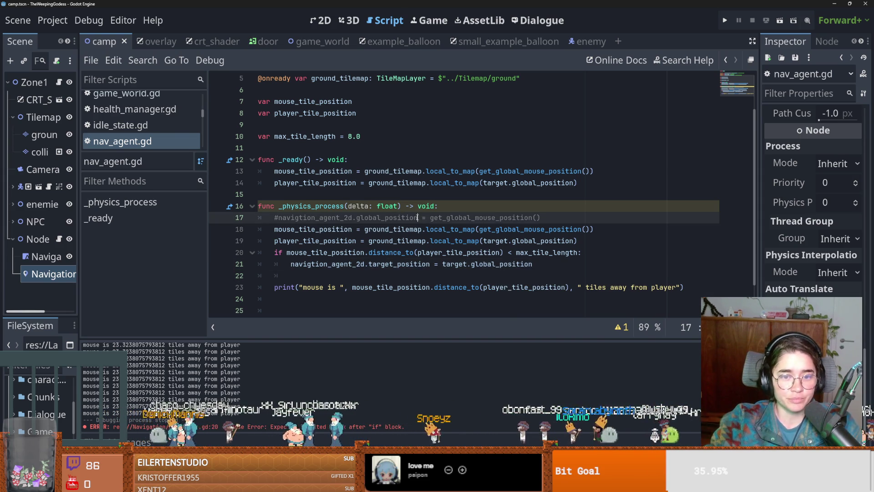
left_click(389, 272)
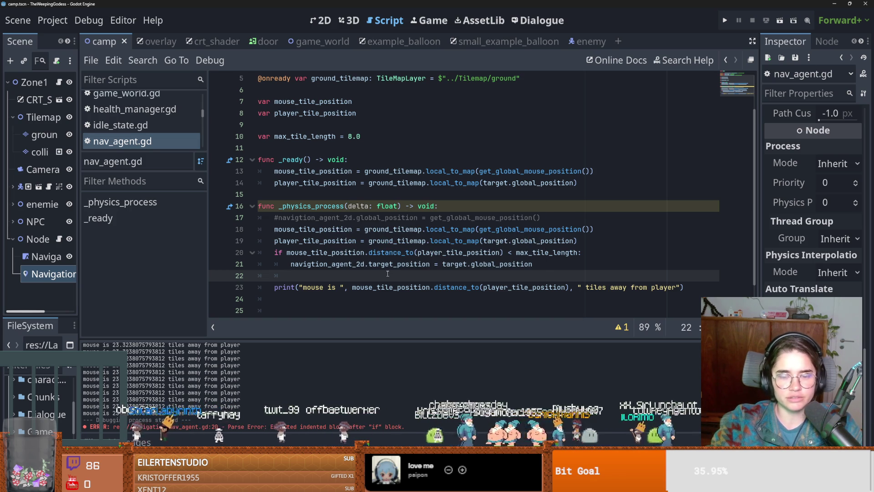
key("ctrl+s")
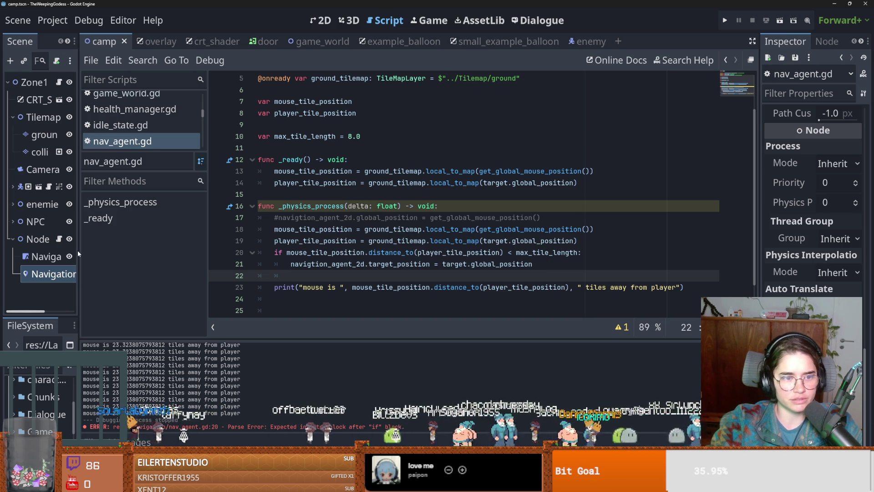
Widen the Scene dock, narrow the script list, and return to empty line 22
left_click_drag(78, 253, 126, 250)
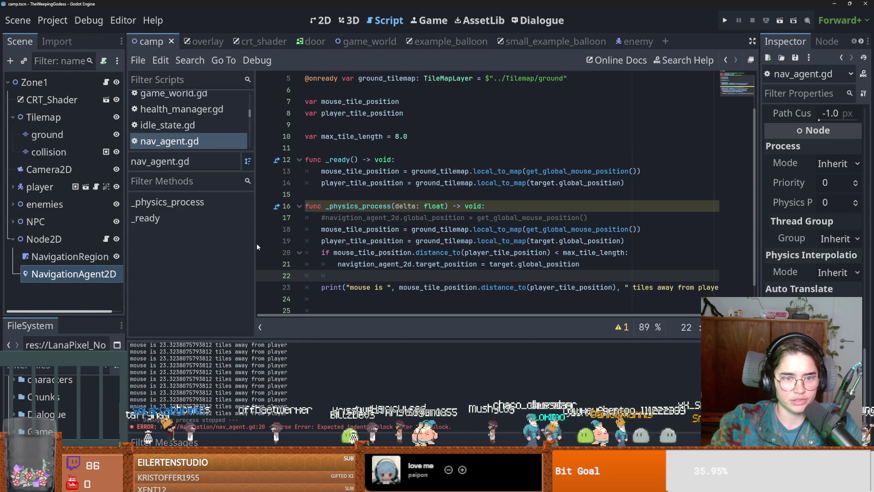
left_click_drag(256, 245, 169, 248)
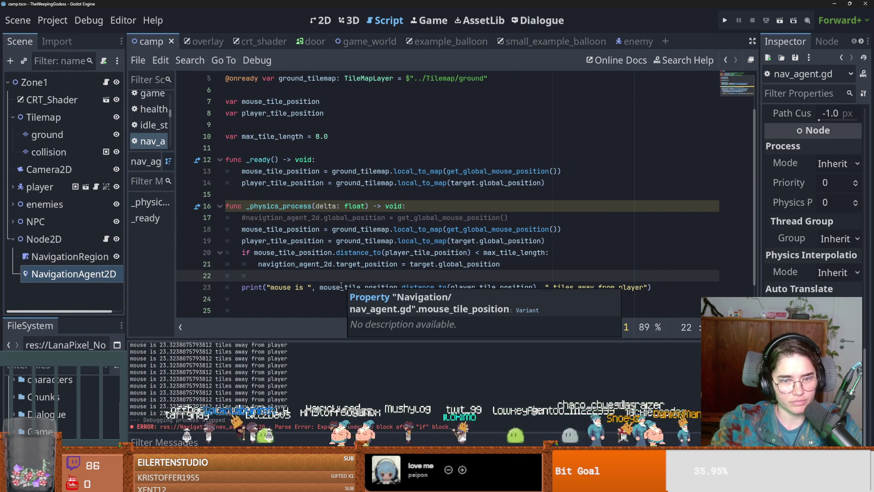
left_click(521, 269)
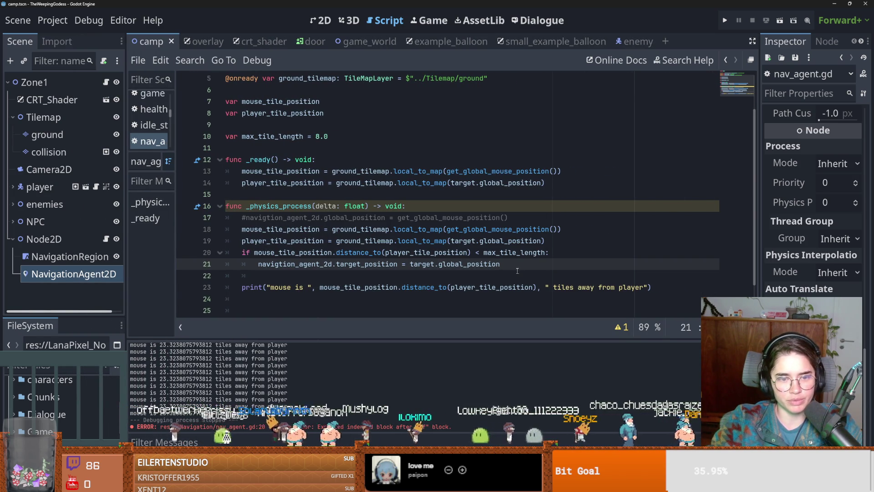
left_click(499, 274)
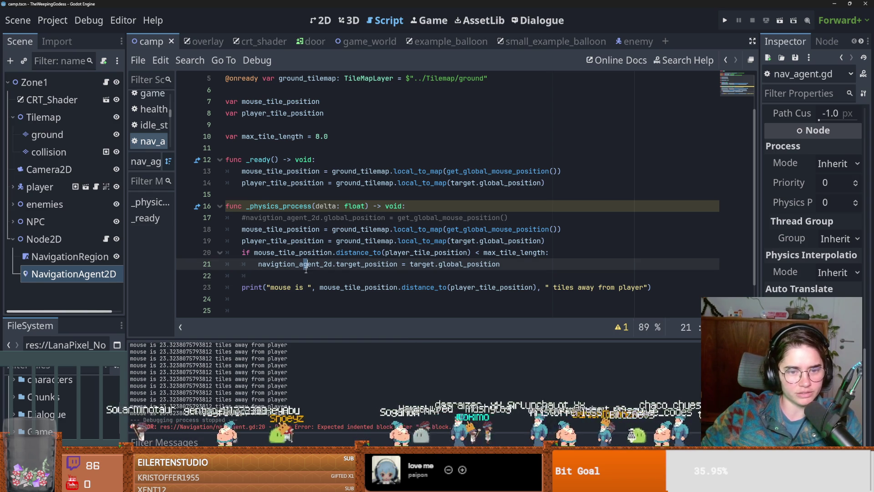
left_click(323, 270)
Save and read the documentation for target_position and navigtion_agent_2d on line 21
key("ctrl+s")
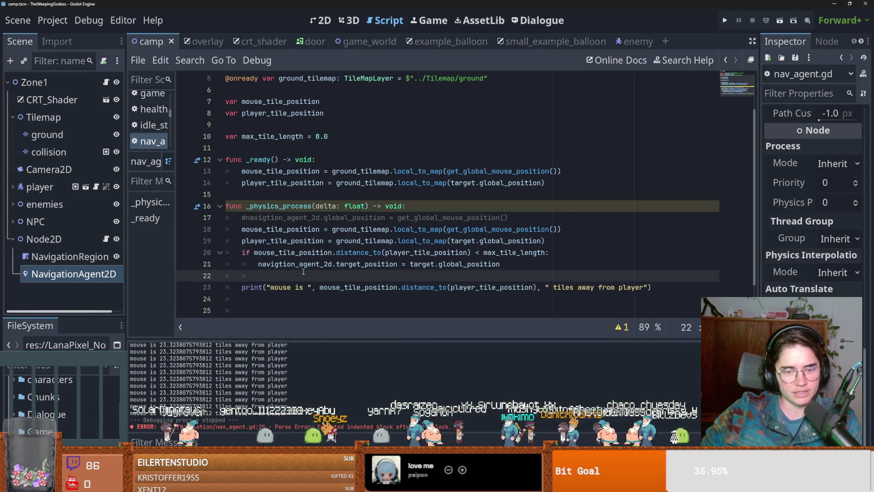
scroll(328, 283, "down", 1)
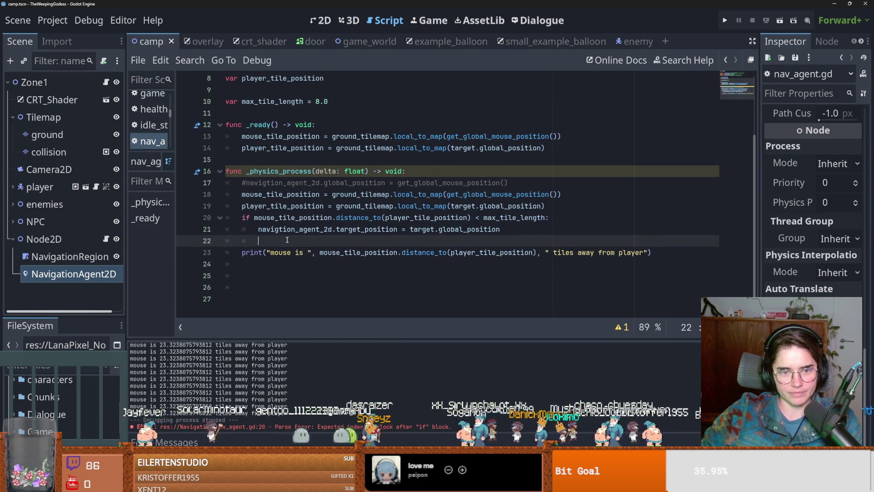
double_click(391, 229)
key("Down")
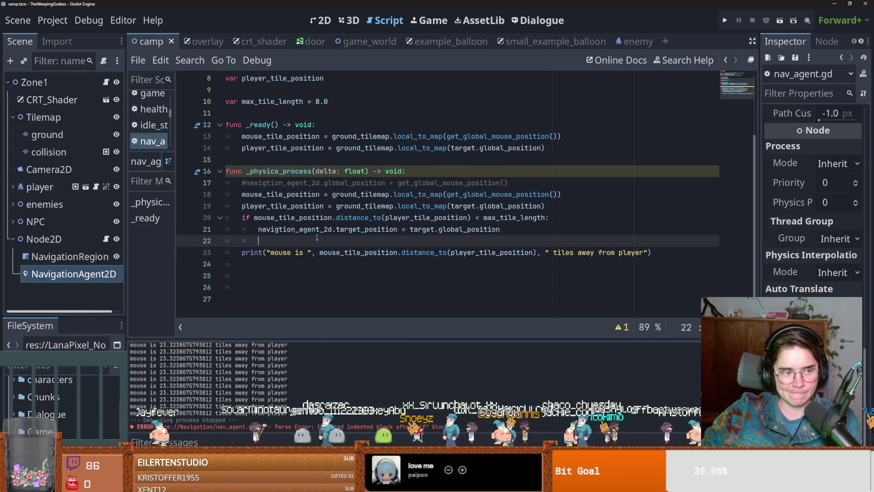
double_click(311, 229)
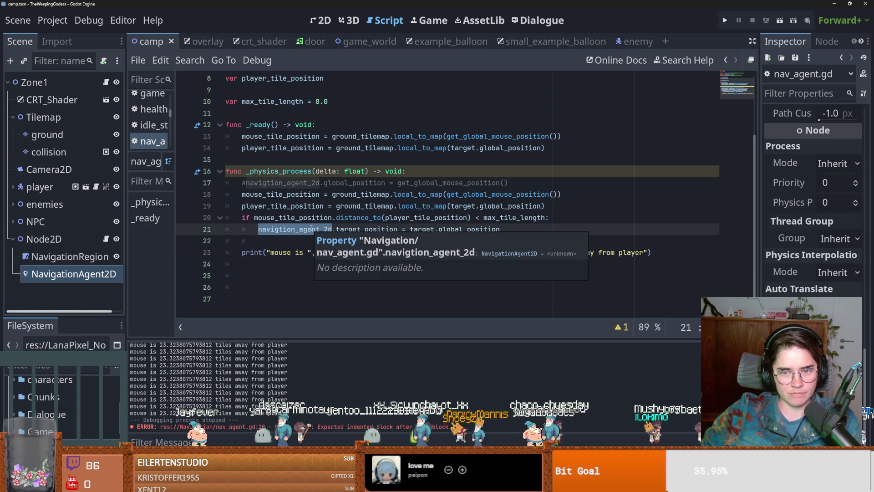
left_click(288, 244)
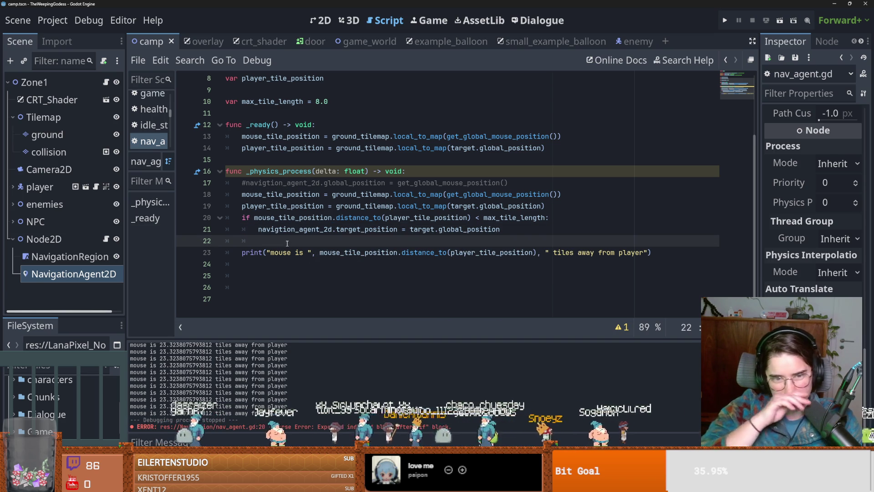
Look up mouse_tile_position, distance_to, navigtion_agent_2d and target_position on lines 20–21
double_click(298, 218)
double_click(356, 218)
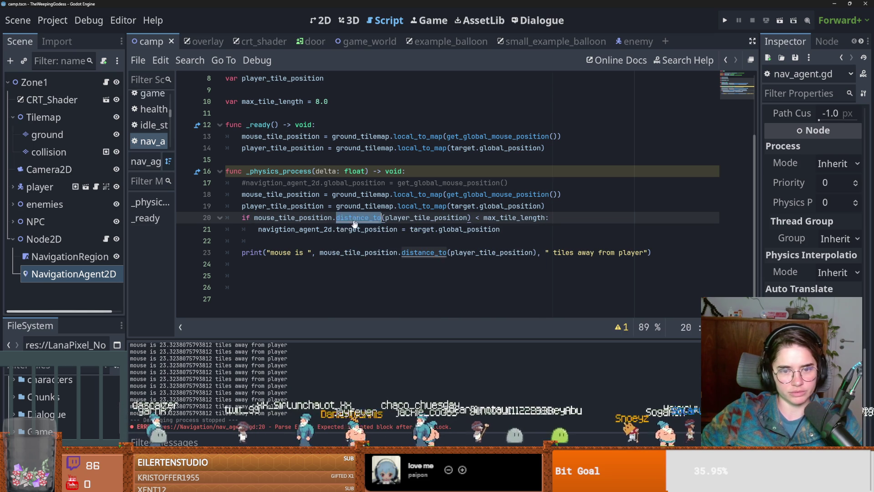
left_click(315, 240)
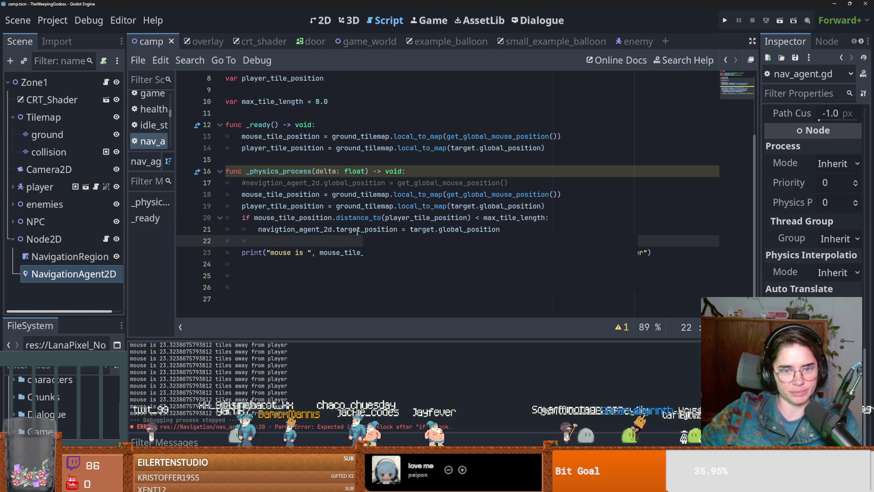
left_click(325, 230)
double_click(325, 230)
left_click(287, 240)
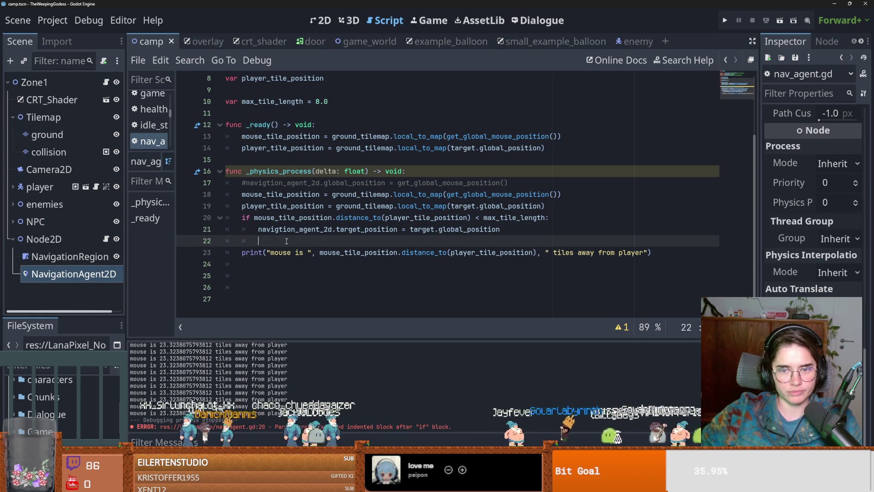
mouse_move(294, 232)
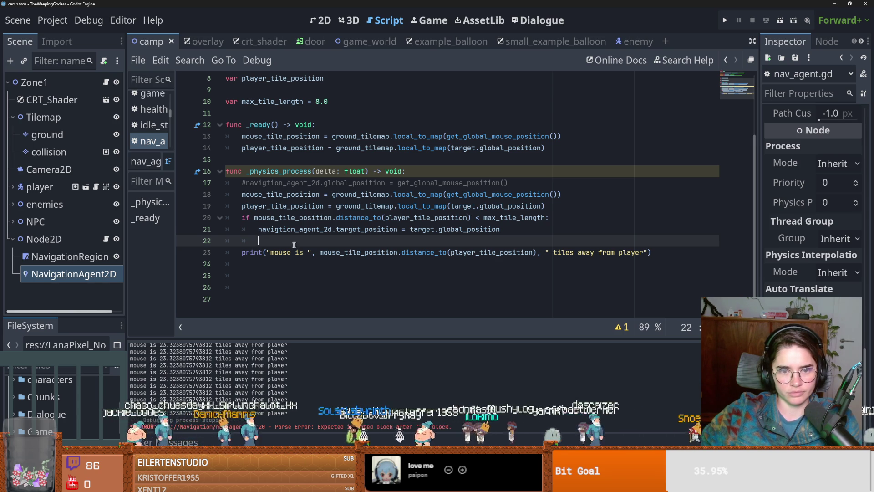
double_click(366, 229)
left_click(430, 240)
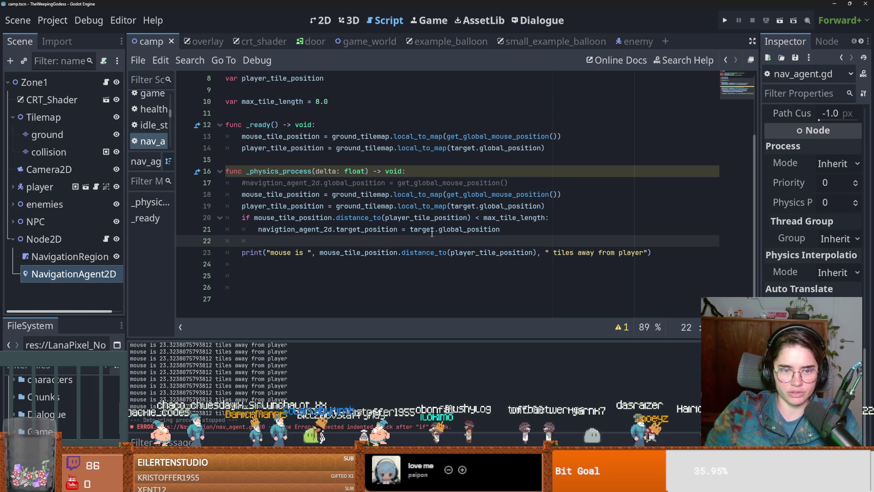
Start line 22 with navigtion_agent_2d and select Node2D in the Scene dock
type("nav")
key("Return")
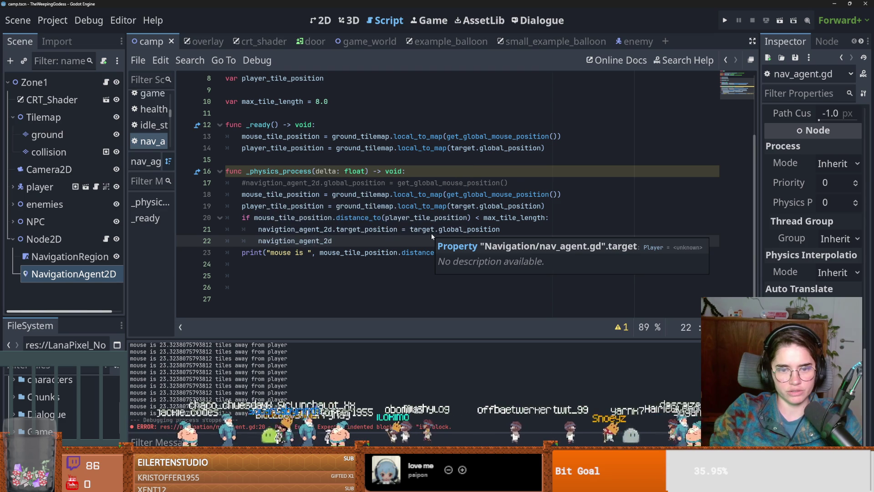
type(".")
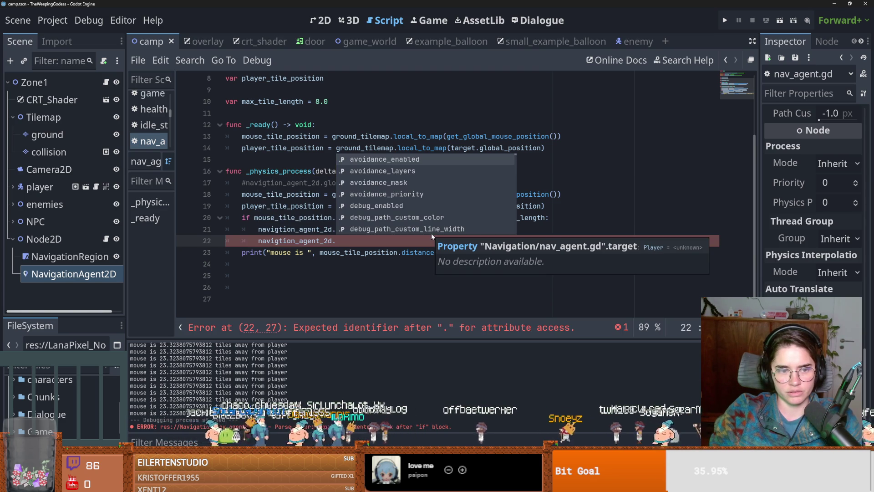
key("BackSpace")
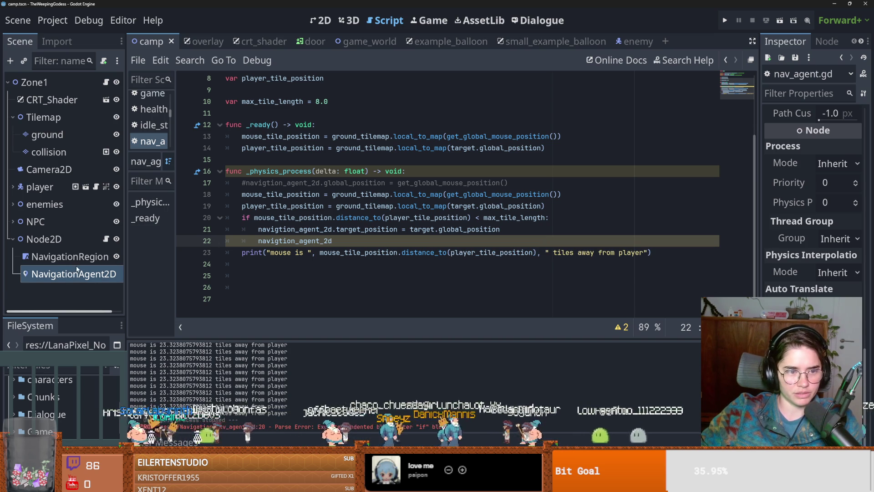
left_click(53, 240)
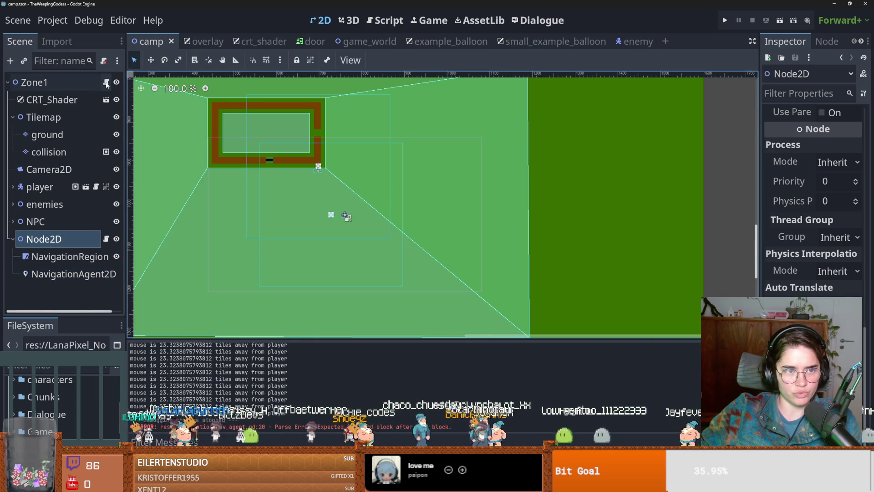
Uncomment line 17 and drop its navigtion_agent_2d. prefix so global_position follows the mouse; save
left_click(106, 82)
left_click(106, 239)
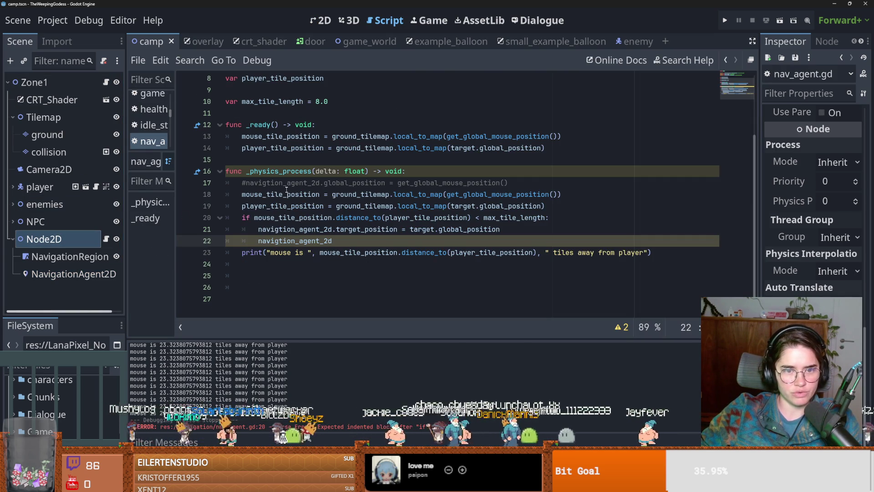
left_click(284, 194)
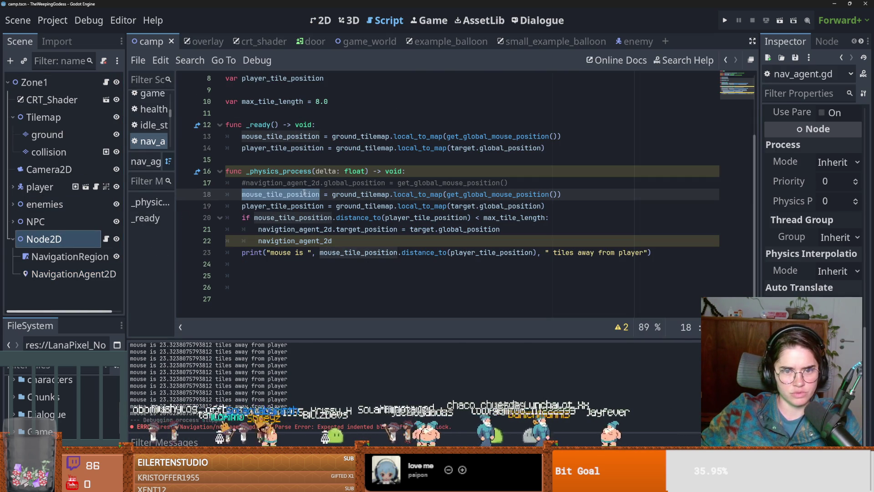
left_click(251, 184)
key("ctrl+k")
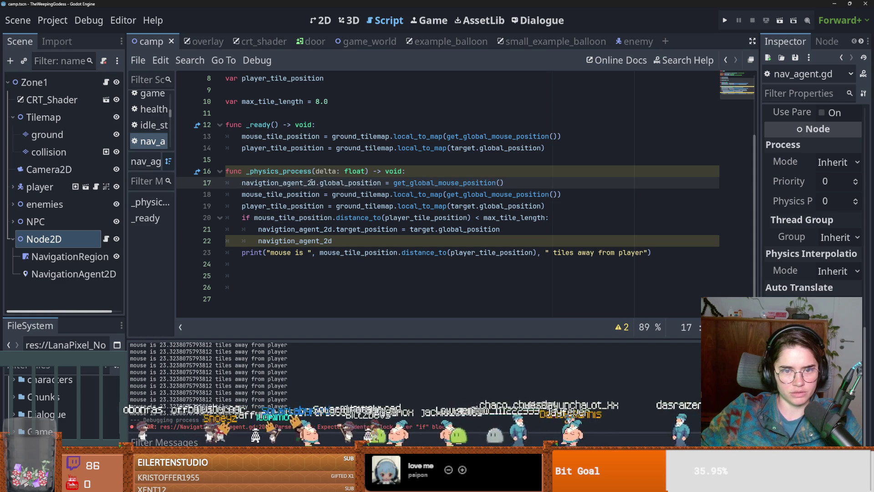
left_click_drag(320, 183, 241, 183)
key("BackSpace")
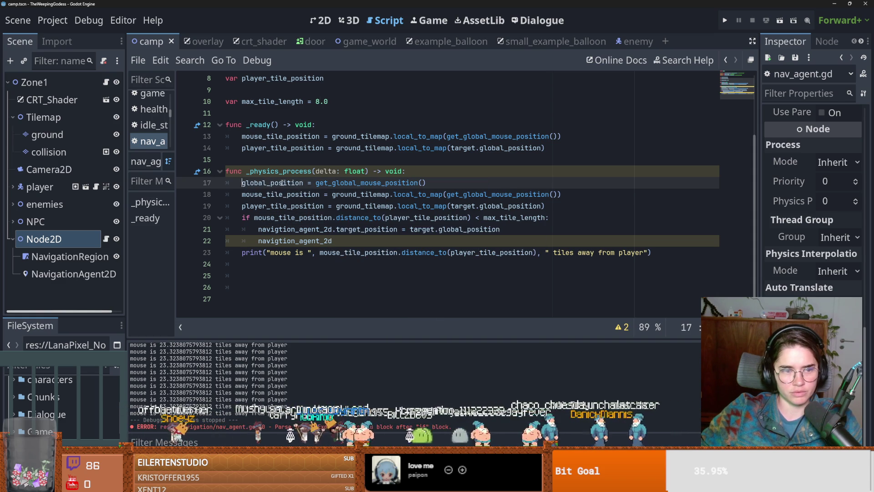
double_click(260, 182)
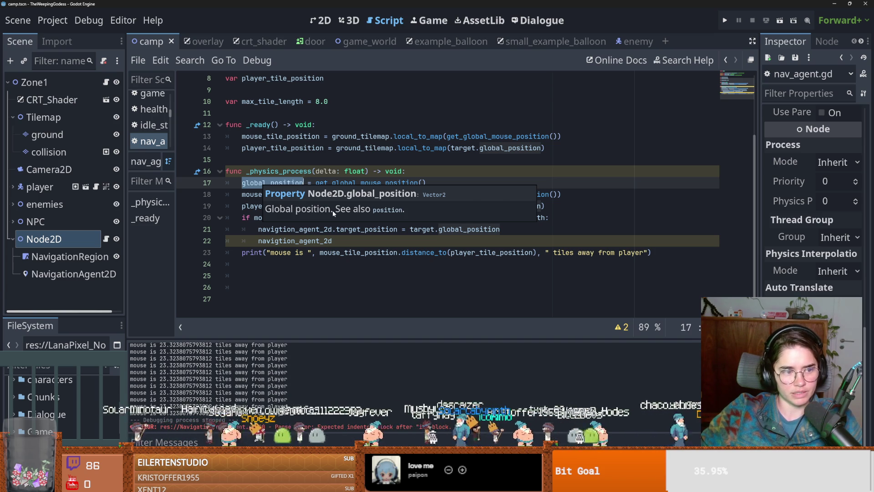
key("ctrl+s")
Comment out the unfinished line 22 and save the script
left_click(355, 218)
key("ctrl+s")
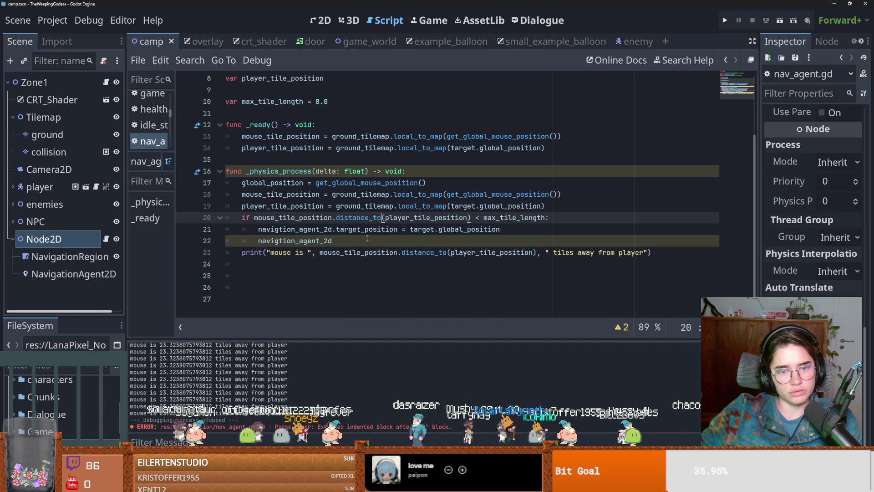
left_click(367, 240)
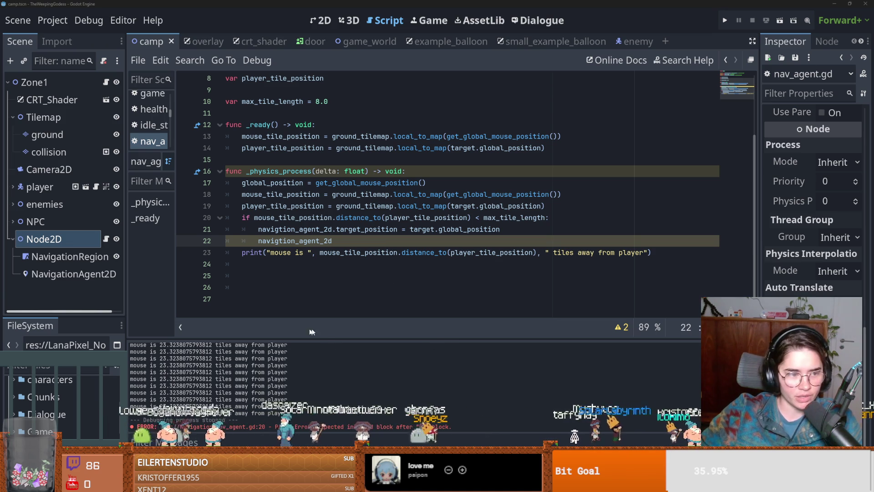
key("ctrl+k")
key("ctrl+s")
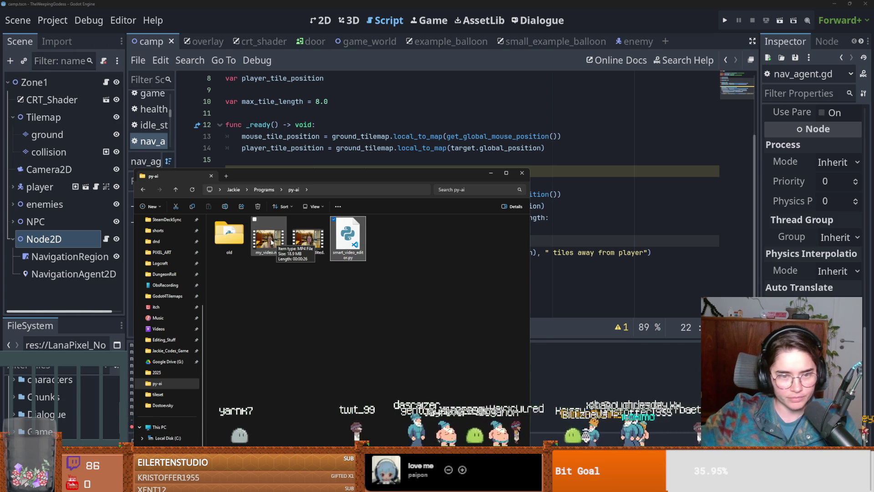
Play my_video.mp4, pausing and resuming it, then close the player
double_click(271, 242)
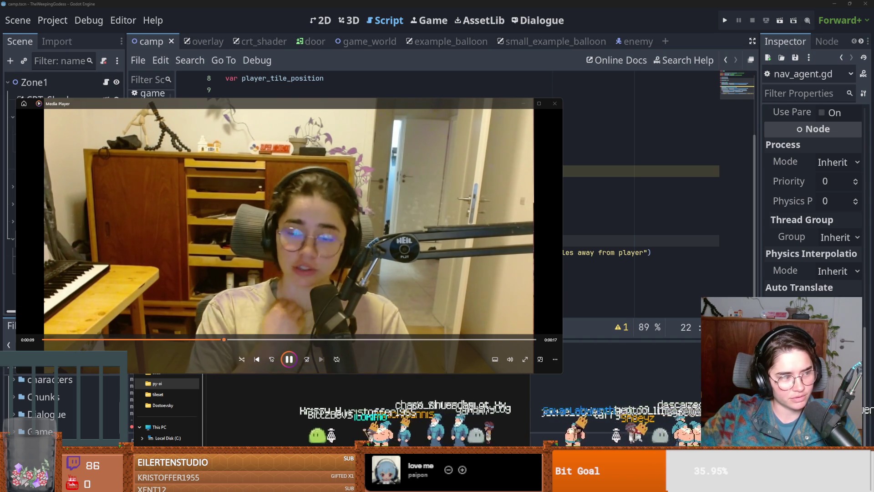
left_click(292, 362)
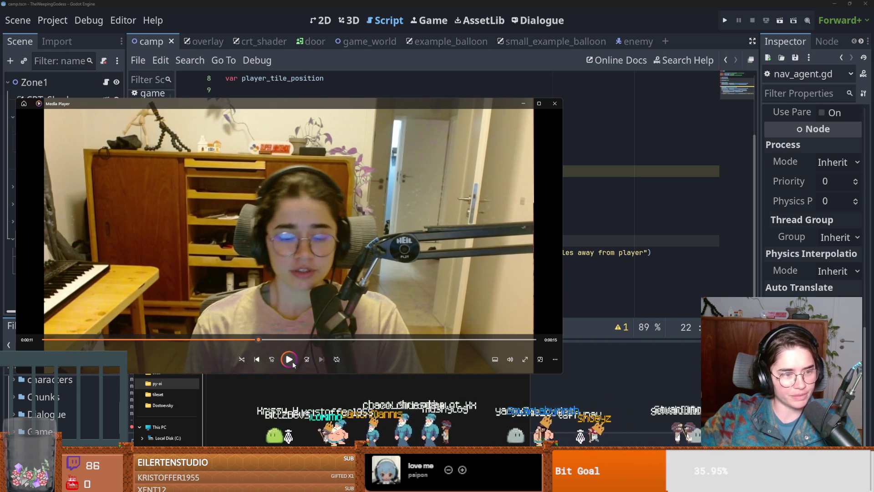
left_click(293, 362)
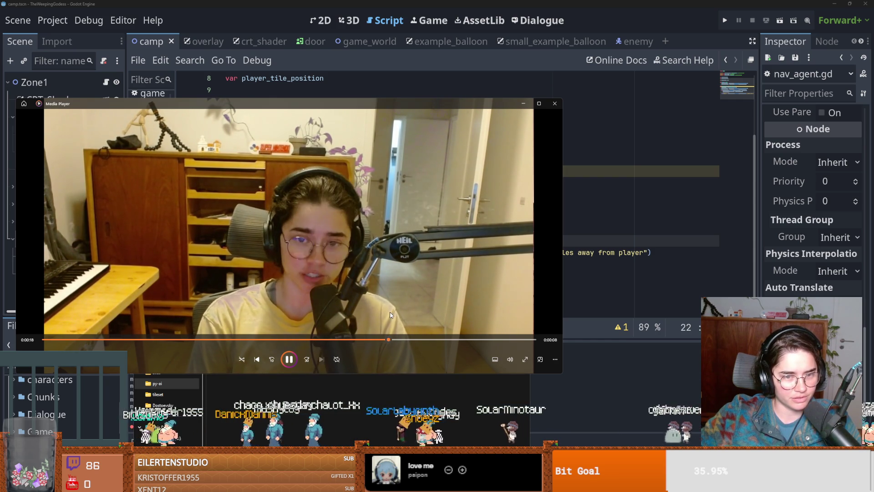
left_click(289, 360)
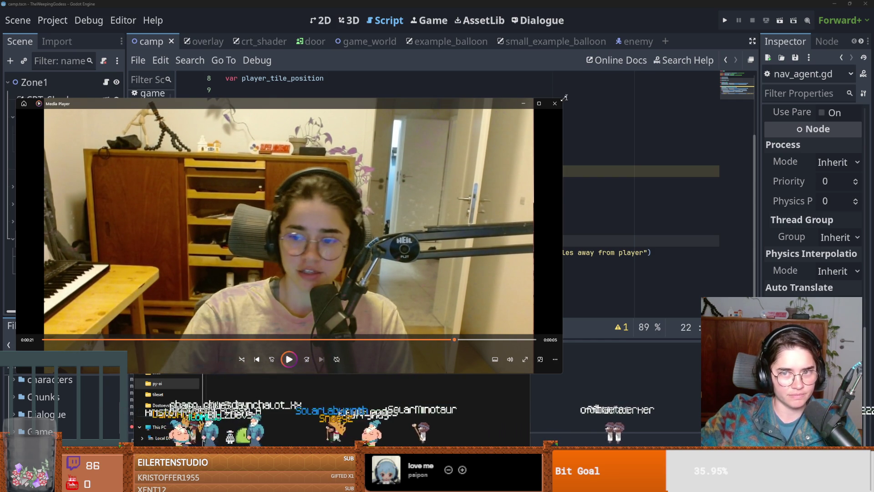
left_click(554, 103)
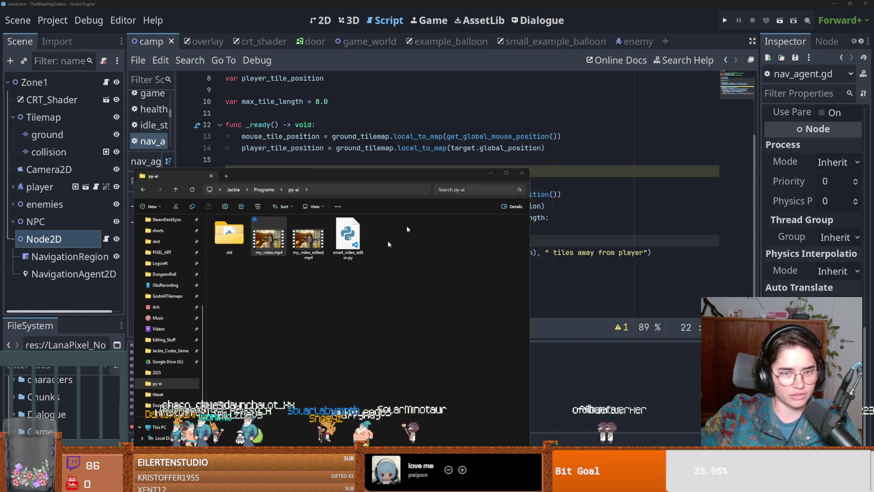
Play my_video_edited.mp4, close it, and close the py-ai File Explorer window
double_click(311, 240)
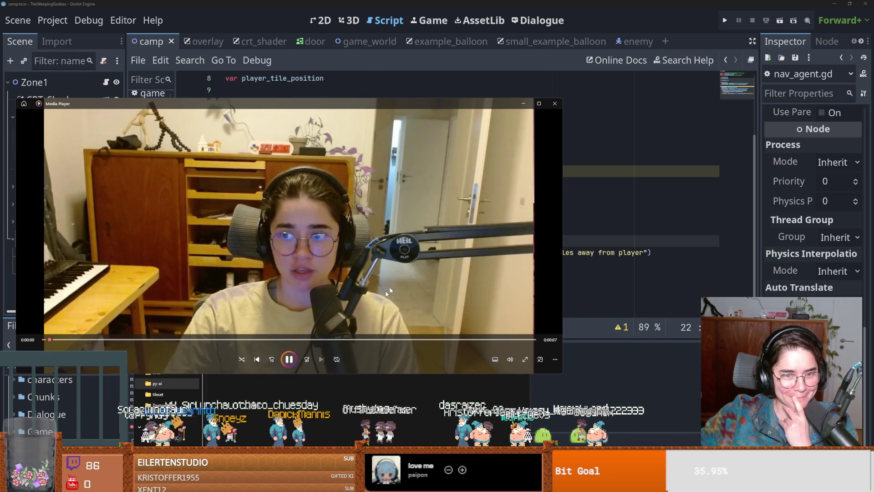
key("alt+F4")
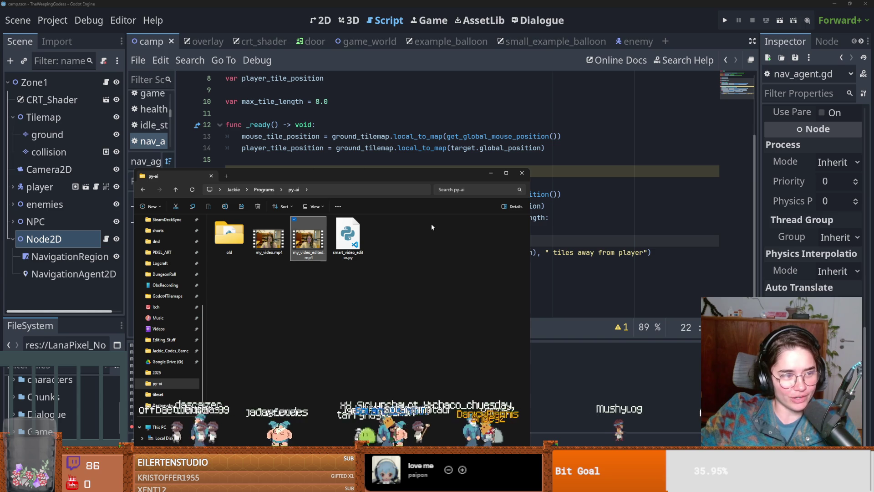
left_click_drag(372, 184, 476, 188)
left_click(626, 176)
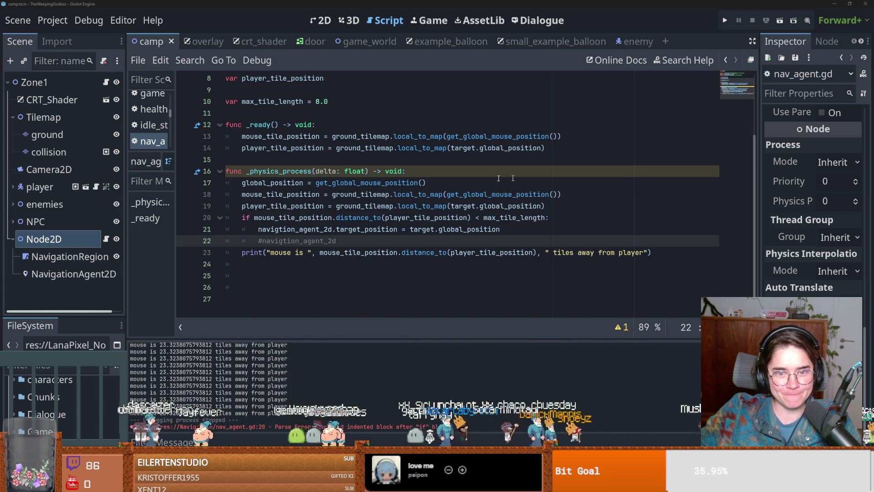
left_click(437, 182)
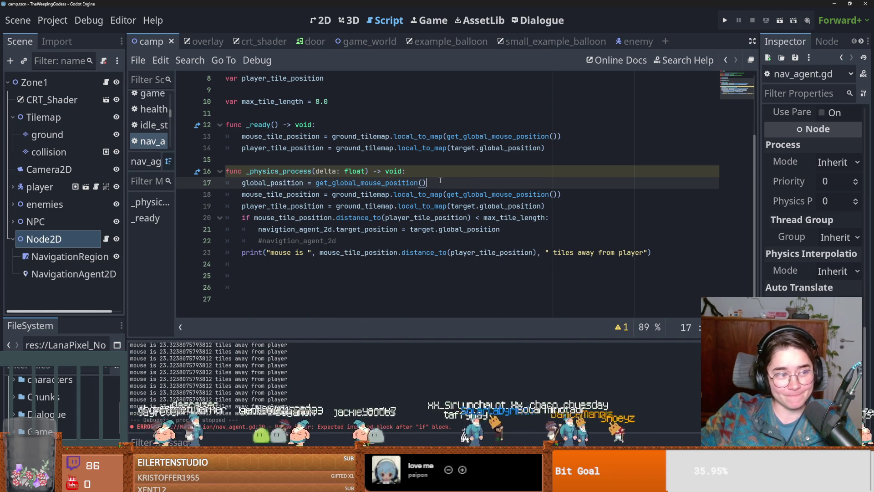
left_click(430, 194)
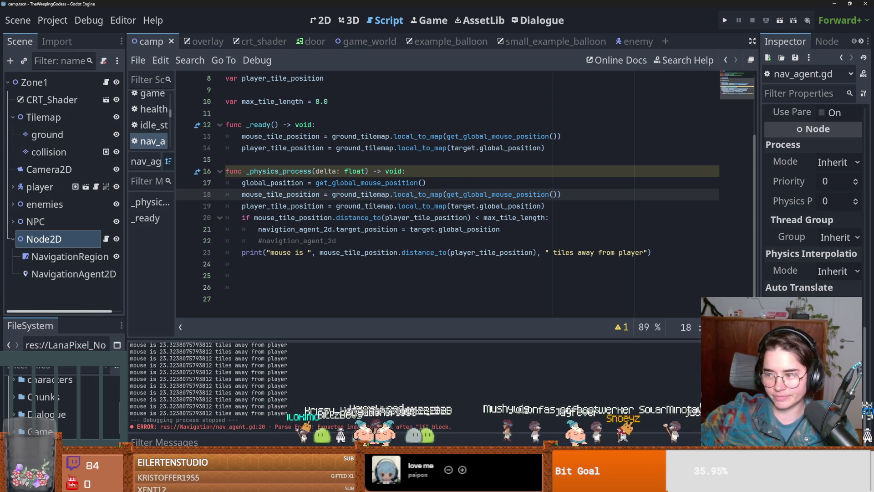
left_click(391, 241)
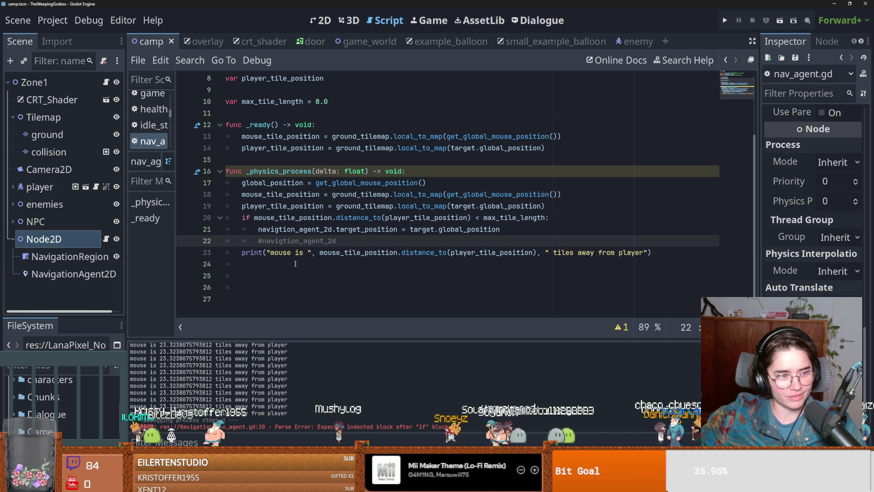
mouse_move(321, 251)
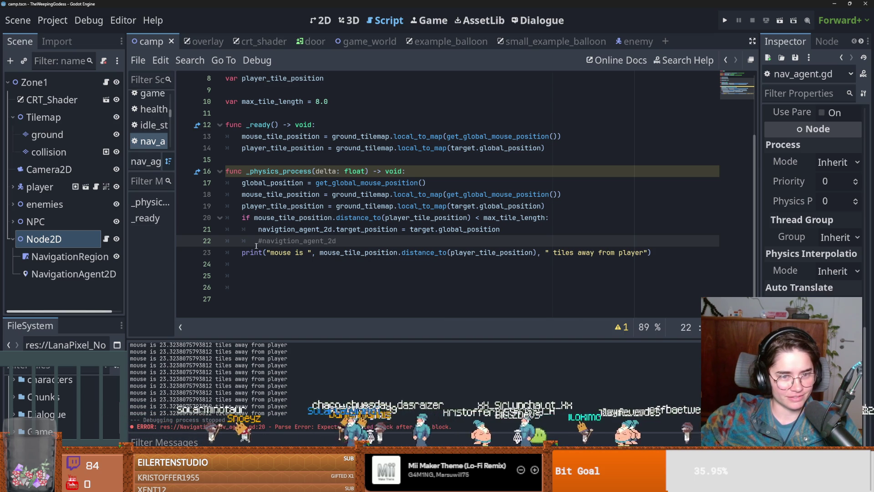
key("ctrl+k")
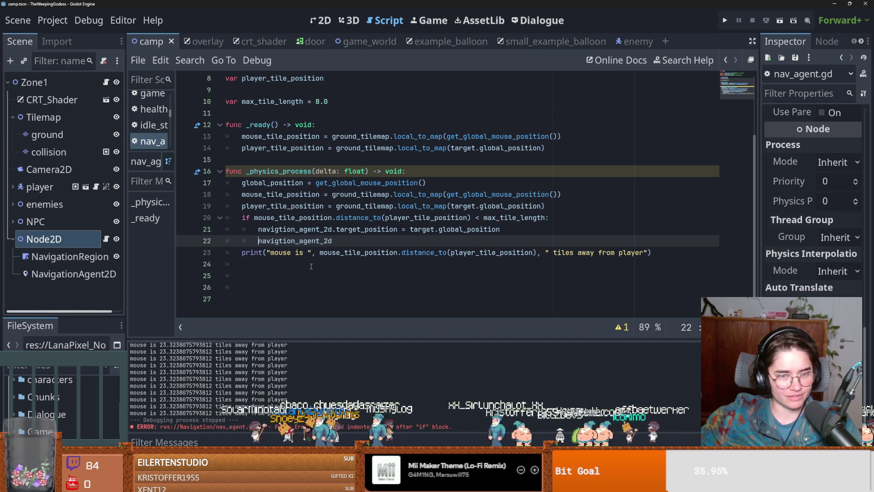
left_click(258, 241)
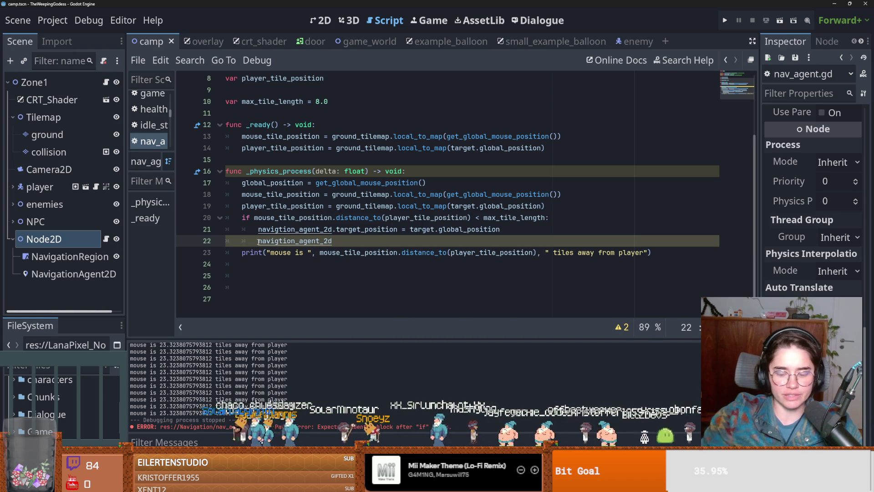
key("ctrl+k")
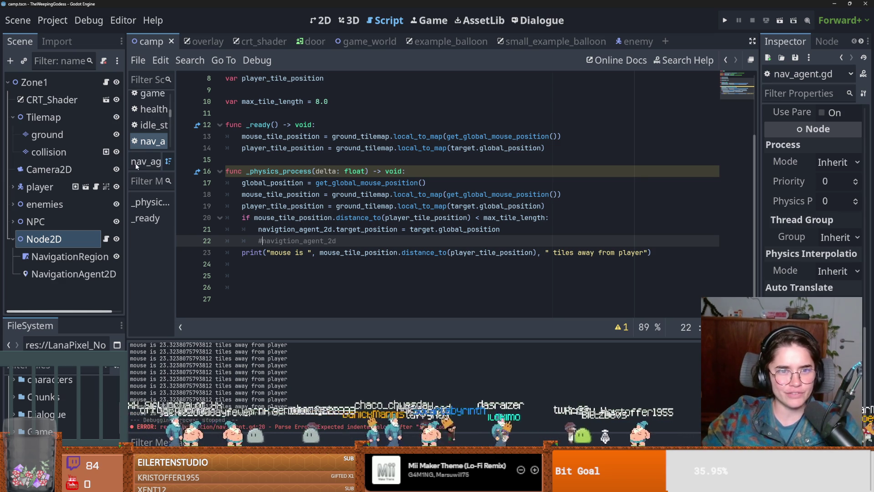
key("ctrl+s")
Check the _physics_process documentation, then add an indented blank line after line 21
left_click(299, 195)
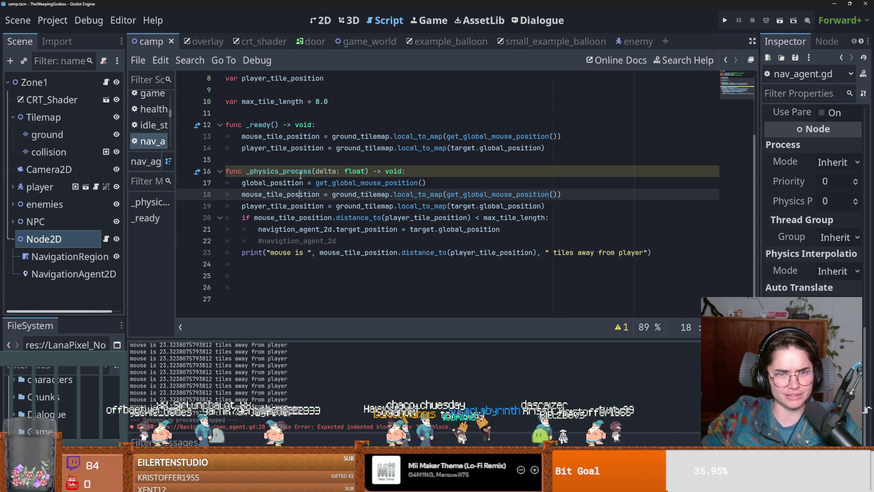
double_click(301, 172)
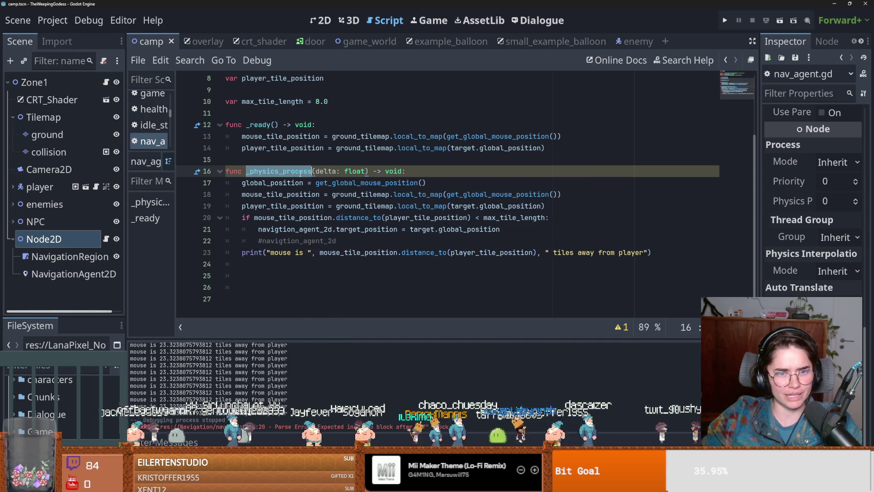
mouse_move(300, 173)
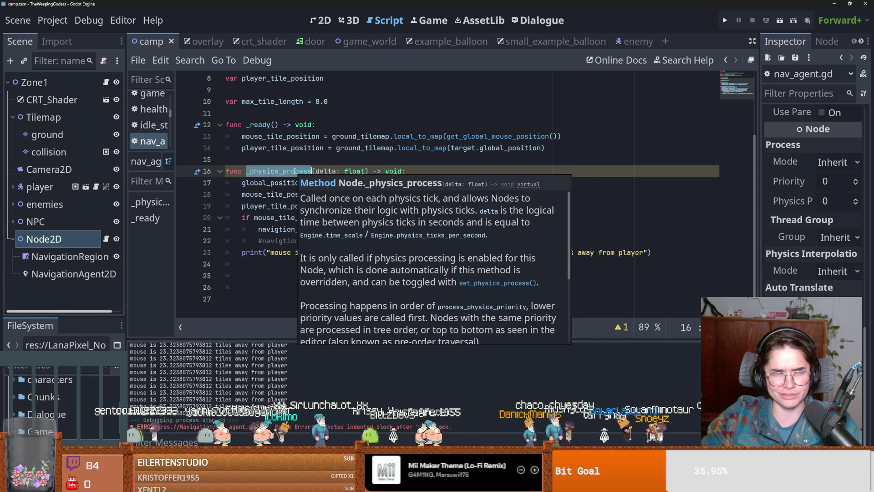
left_click(296, 194)
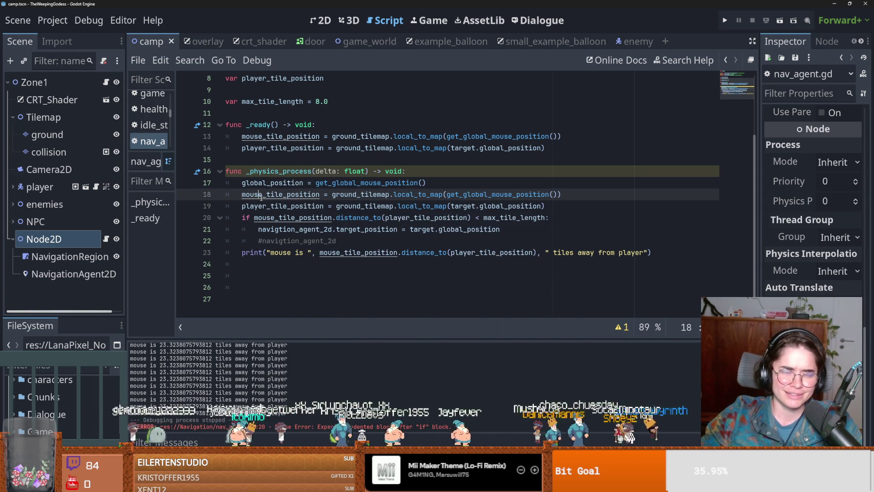
left_click(321, 252)
left_click(507, 227)
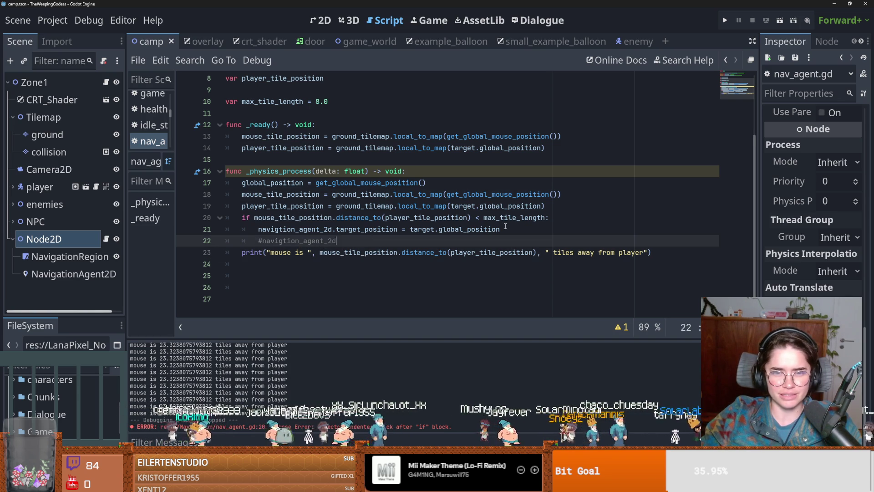
key("Return")
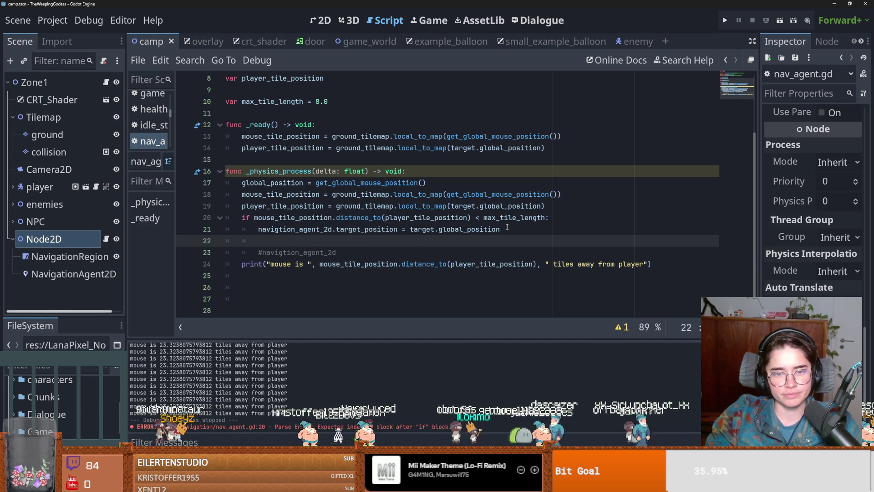
type("n")
Write navigtion_agent_2d.get_next_path_position() on line 22, save, and select NavigationAgent2D
key("ctrl+space")
key("Escape")
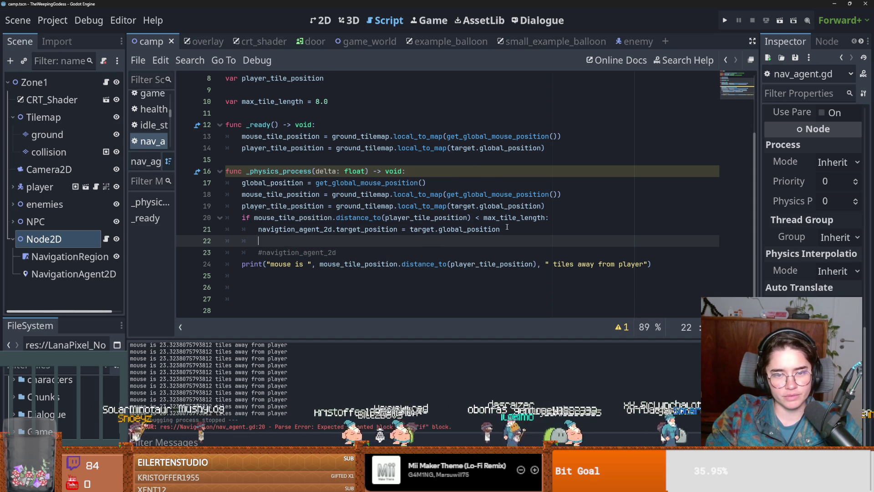
type("na")
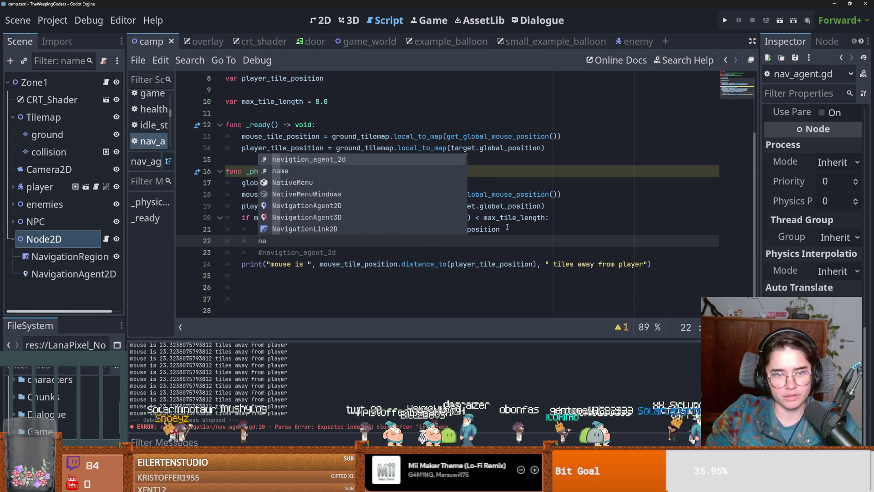
type("vigtion_agent_2d.get_")
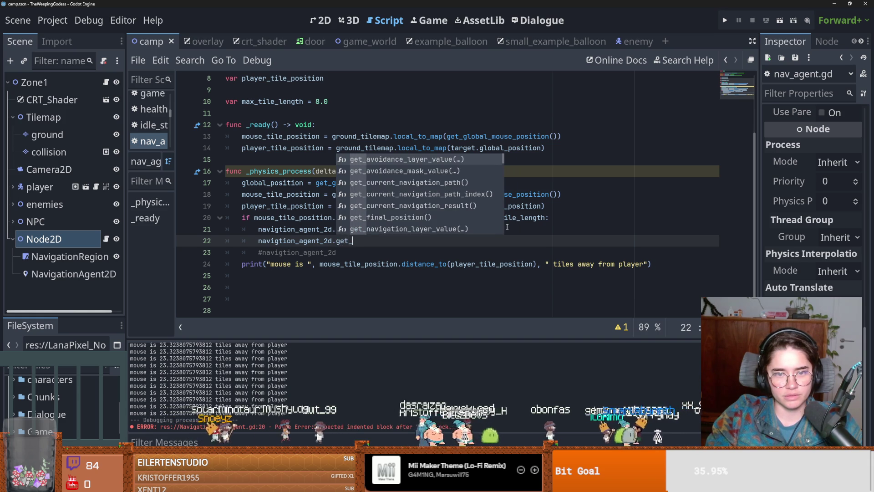
type("ne")
key("Return")
key("ctrl+s")
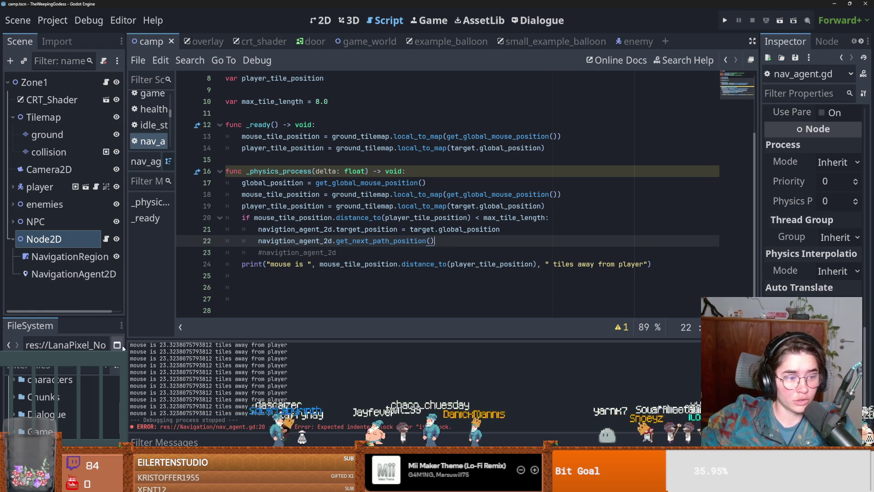
left_click(68, 273)
right_click(71, 274)
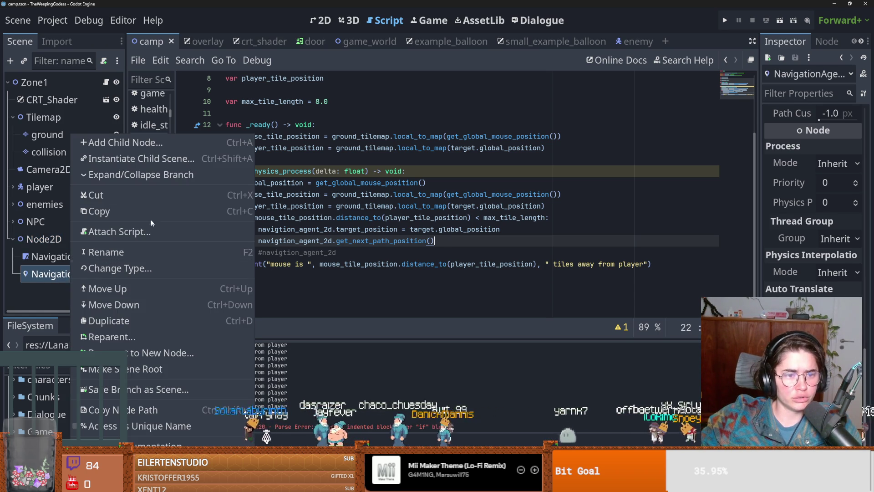
left_click(150, 446)
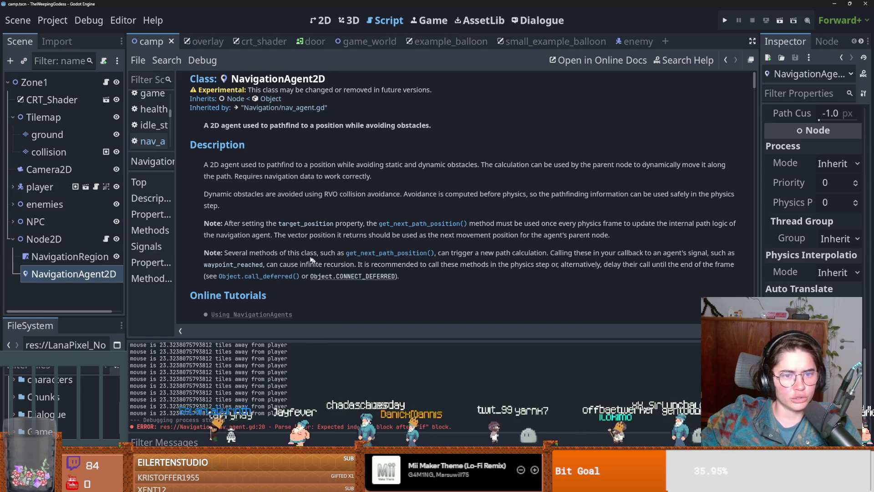
scroll(350, 246, "down", 2)
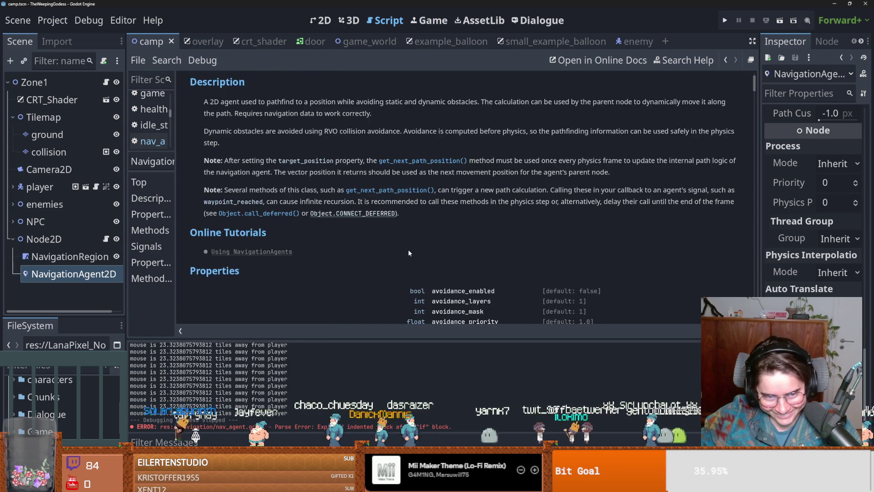
mouse_move(223, 192)
left_mouse_down()
mouse_move(663, 193)
mouse_move(336, 197)
mouse_move(293, 207)
mouse_move(417, 204)
mouse_move(340, 205)
mouse_move(316, 220)
left_mouse_up()
left_click(369, 193)
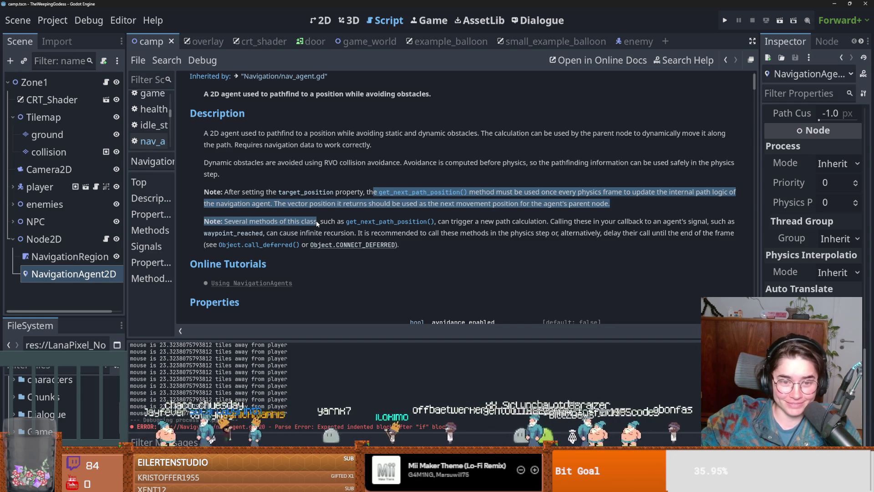
left_click(315, 220)
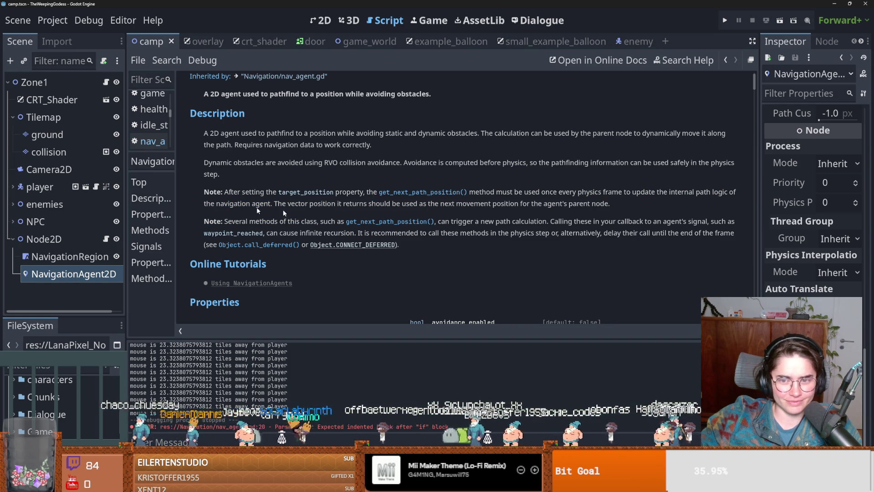
key("alt+Left")
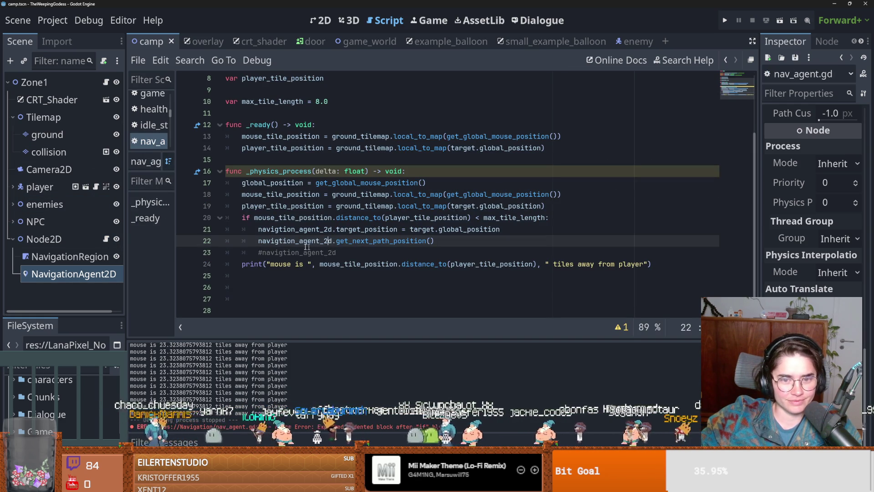
key("Right")
key("Right")
key("Right")
left_click(258, 241)
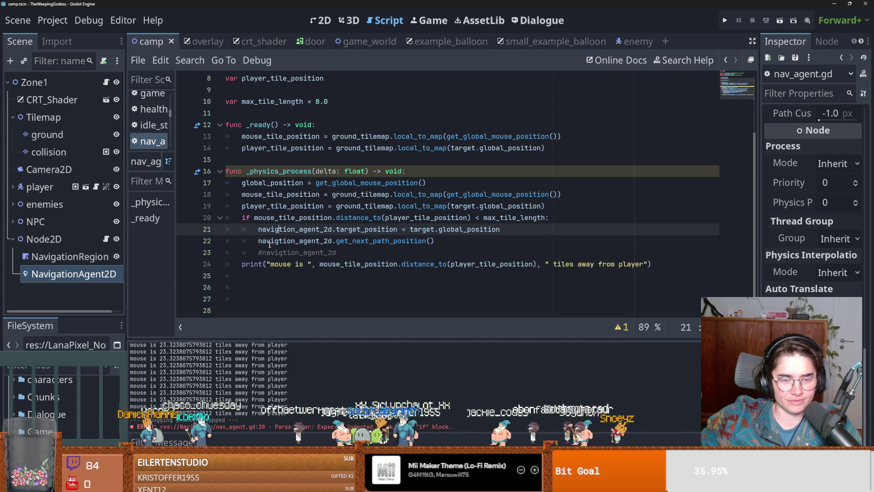
left_click(300, 219)
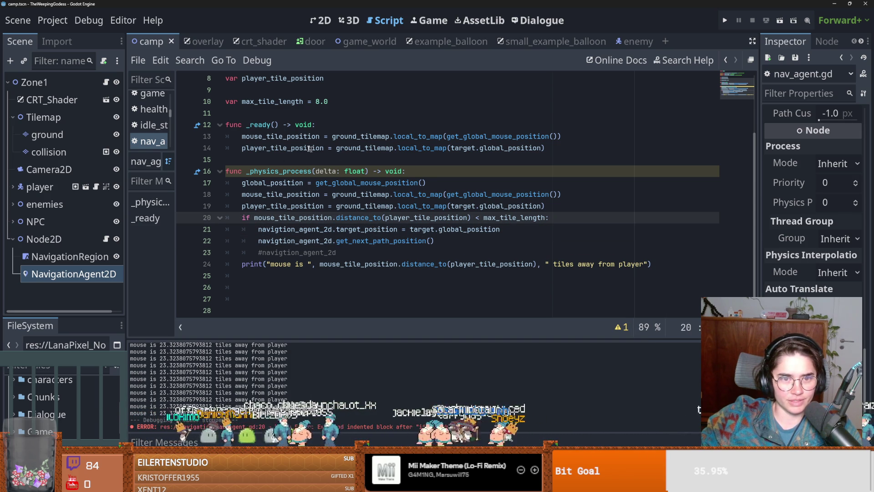
double_click(281, 139)
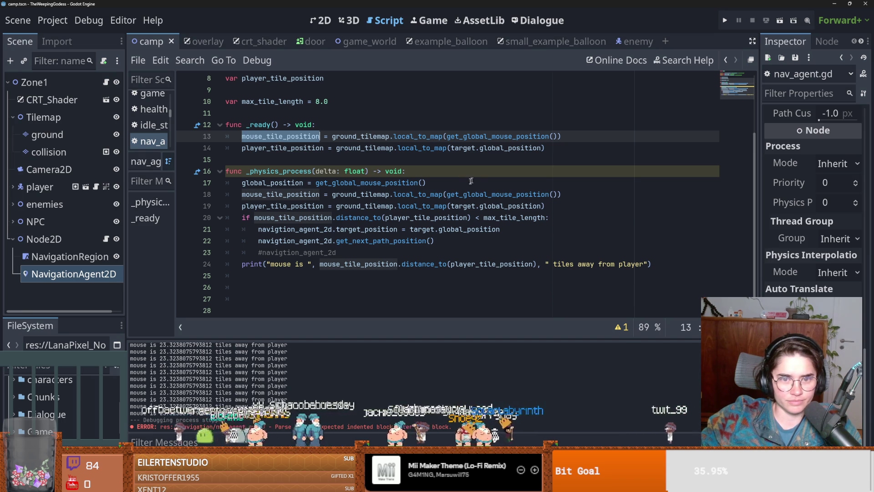
Extend the if condition on line 20 with 'and mouse_moved()'
left_click(546, 219)
type("and t")
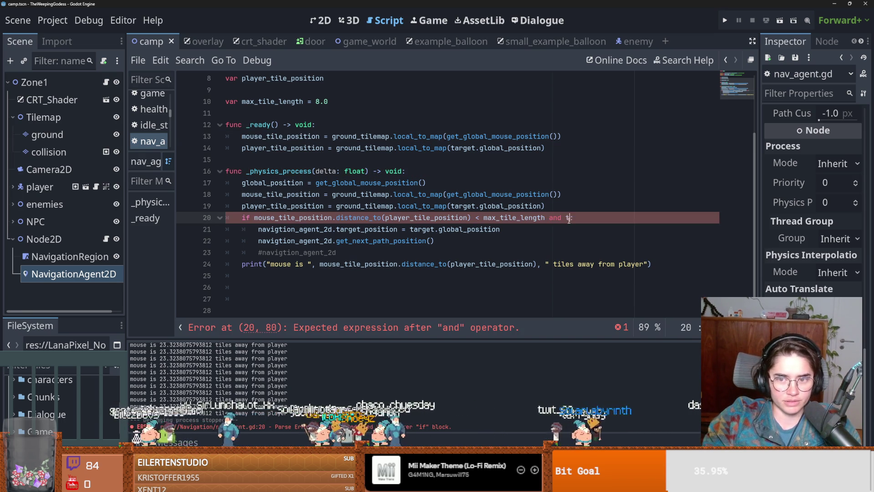
key("ctrl+space")
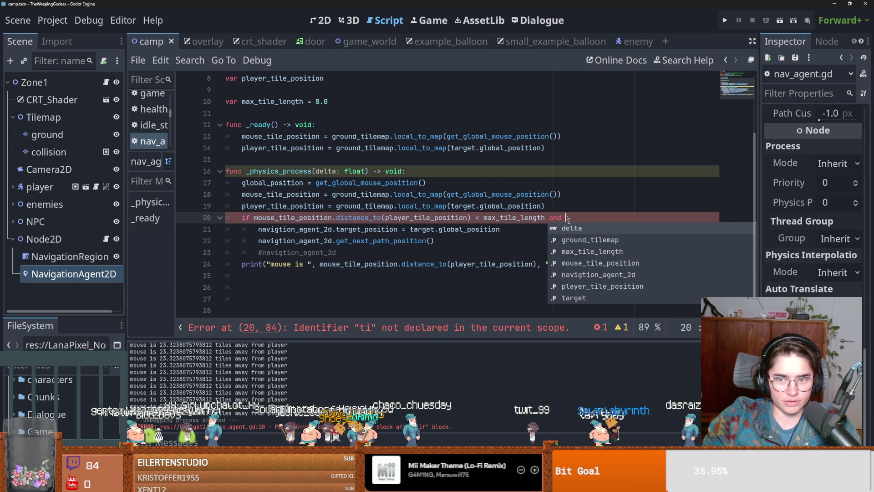
type("mouse_moved")
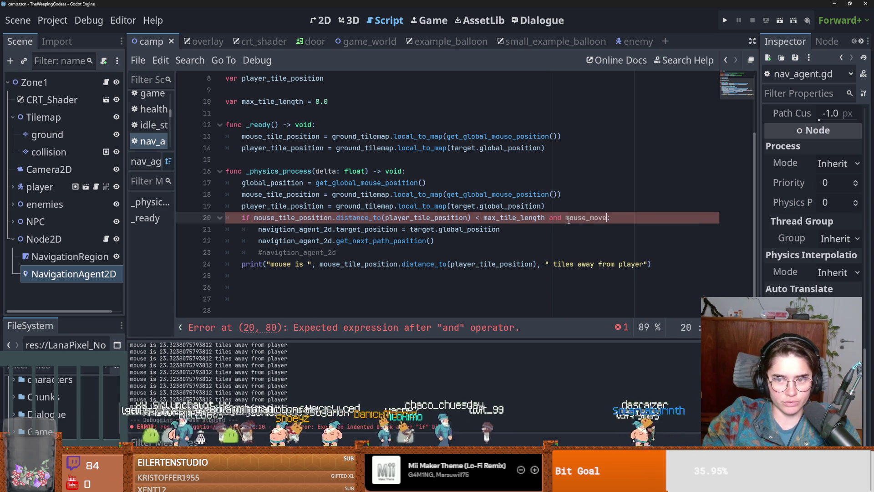
type("()")
double_click(569, 217)
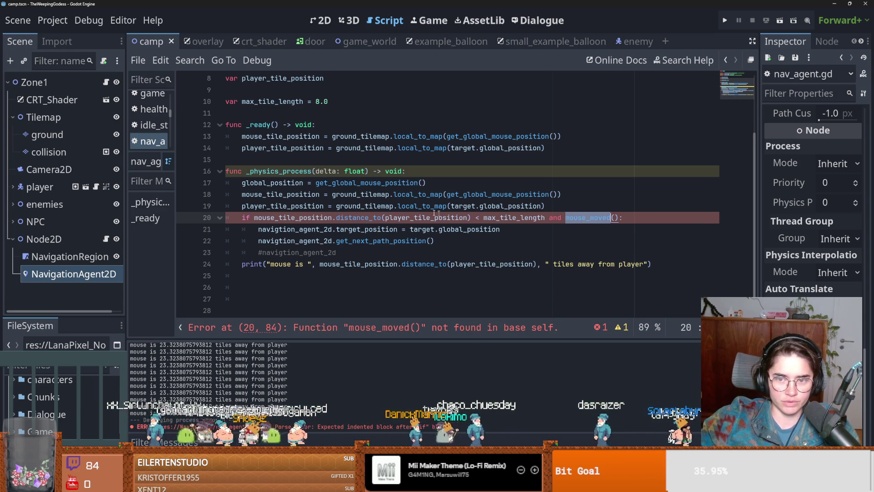
Add a stub 'func mouse_moved() -> bool:' with a 'pass' body on line 26
scroll(289, 276, "down", 1)
left_click(289, 276)
type("func")
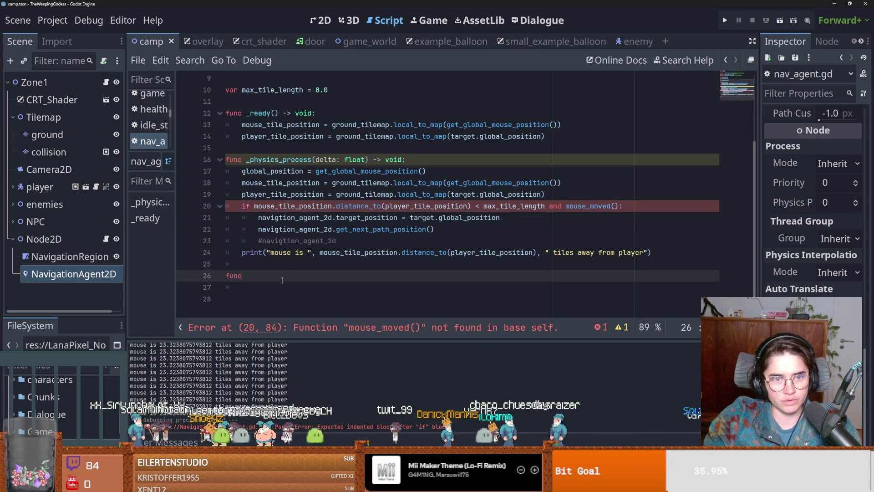
type("mouse_moved():")
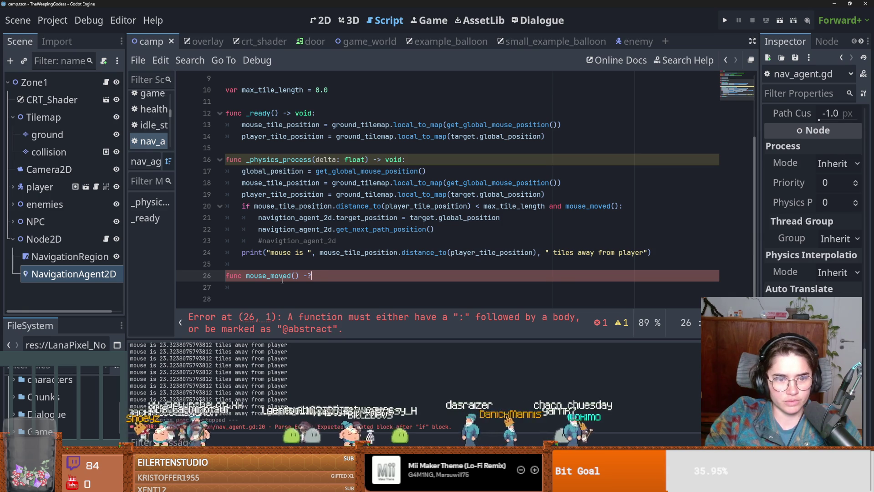
type("> b")
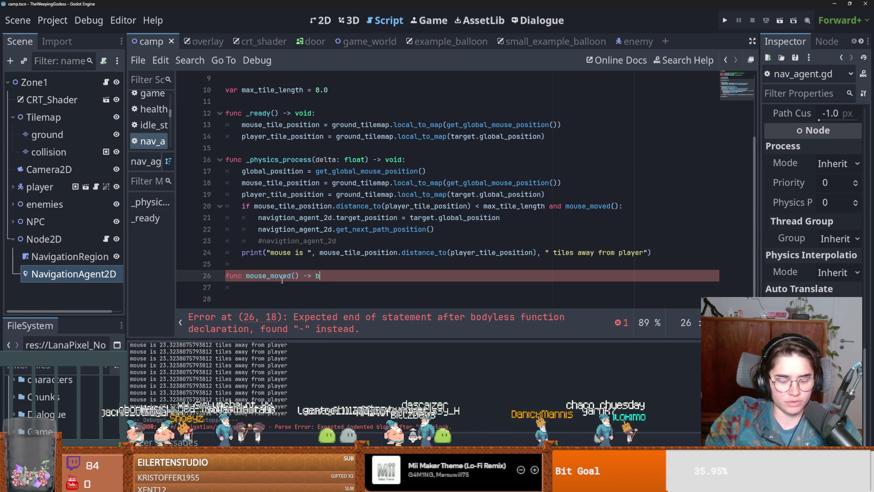
type("ool:")
key("Return")
type("pass")
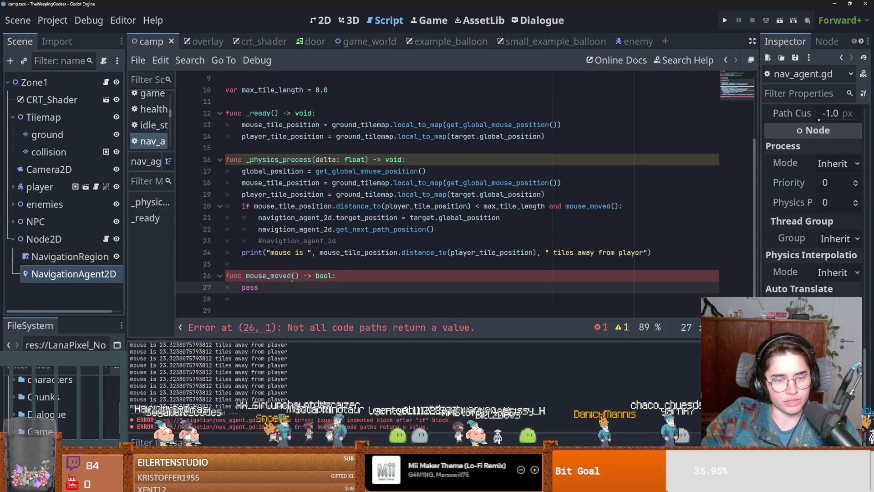
scroll(292, 277, "up", 3)
scroll(273, 182, "down", 3)
left_click(268, 148)
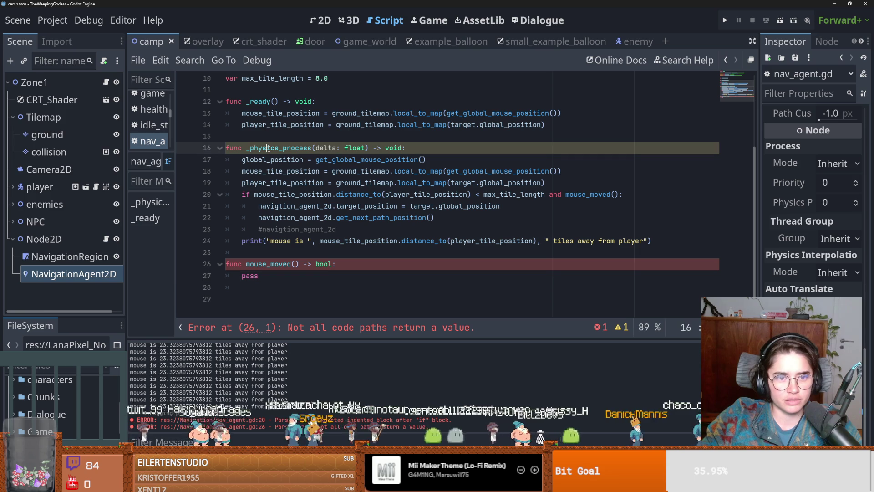
double_click(284, 149)
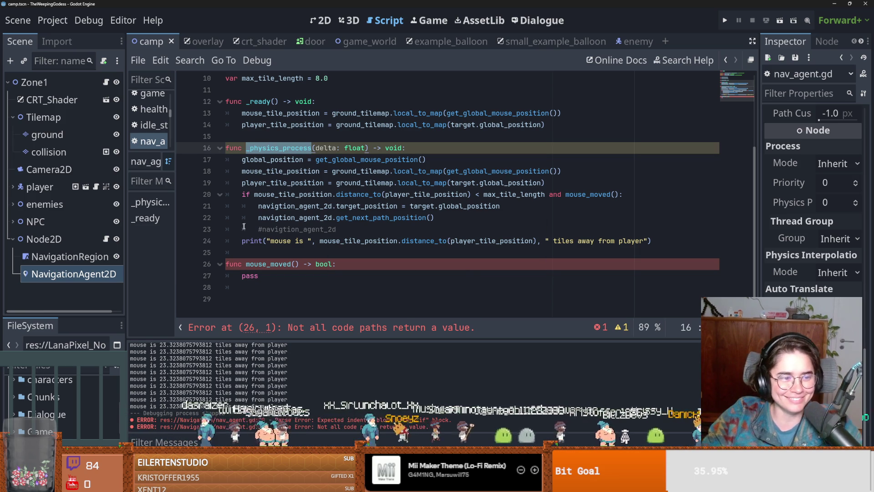
left_click(321, 241)
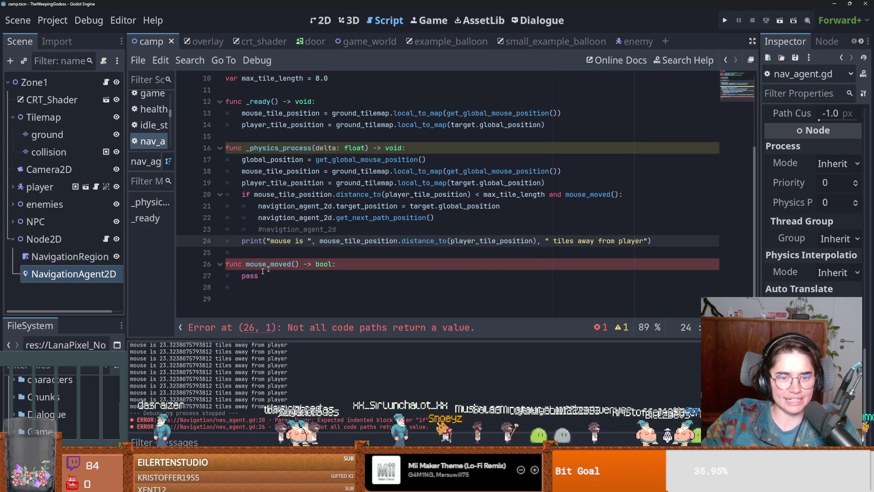
double_click(250, 275)
scroll(309, 246, "up", 1)
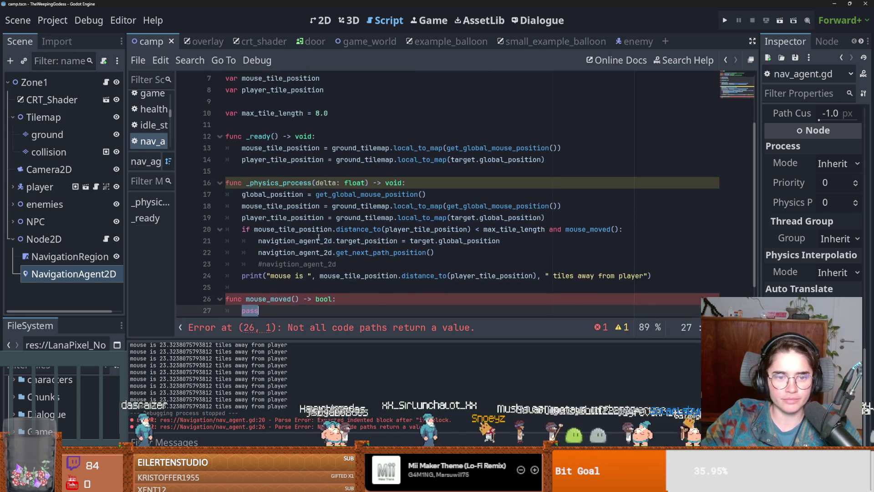
left_click(261, 170)
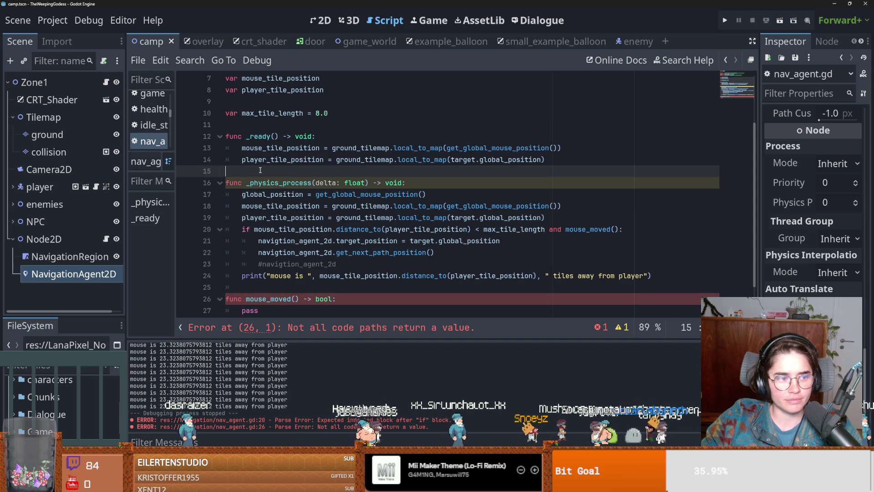
mouse_move(282, 183)
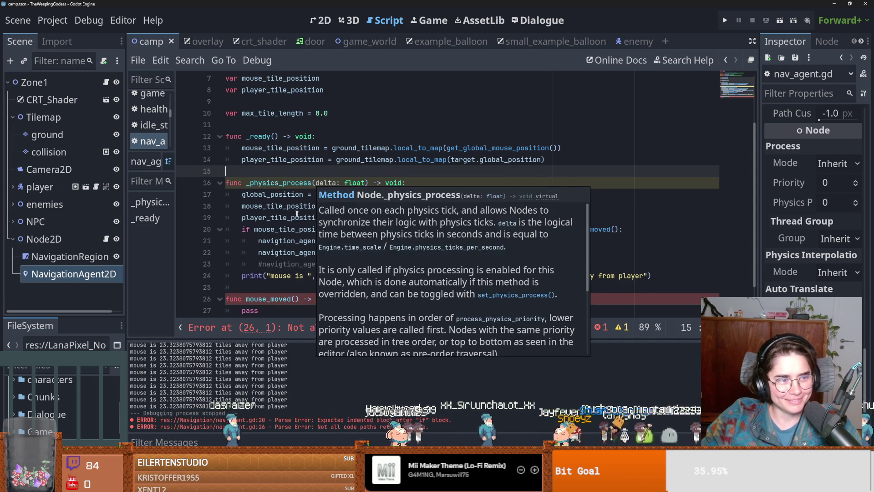
mouse_move(328, 194)
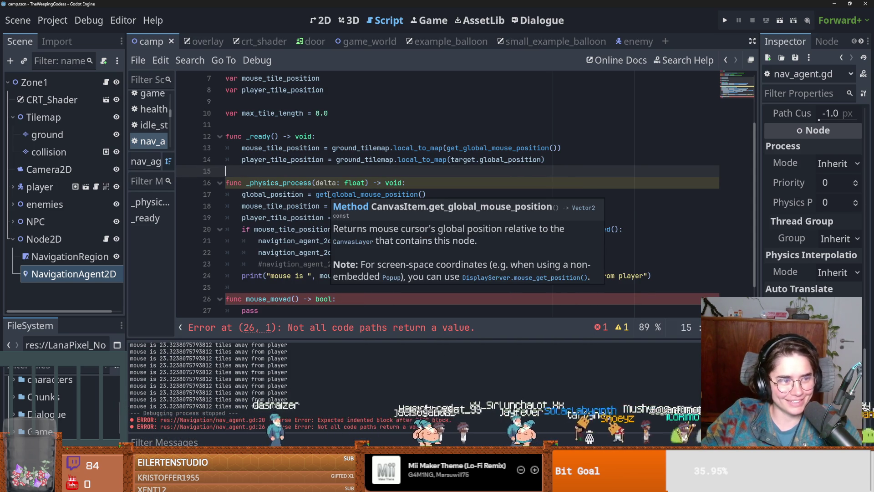
mouse_move(340, 208)
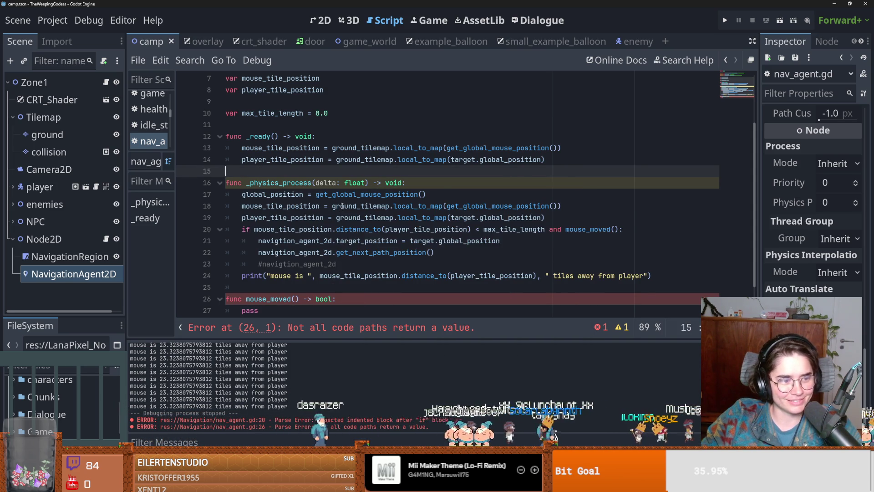
left_click(312, 182)
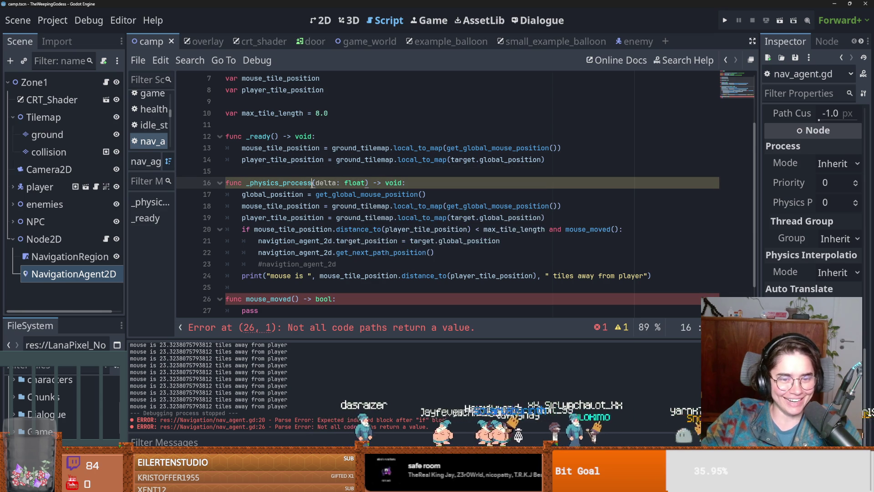
scroll(398, 274, "down", 1)
double_click(397, 273)
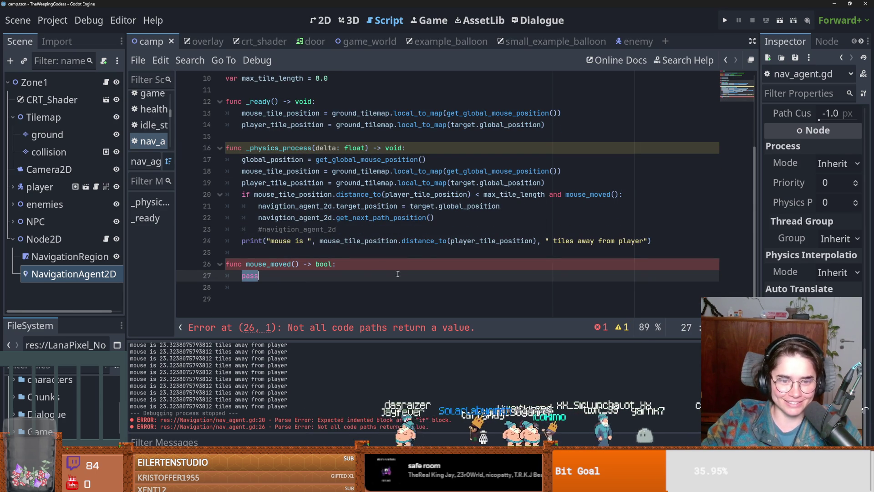
scroll(315, 218, "up", 2)
scroll(287, 180, "down", 2)
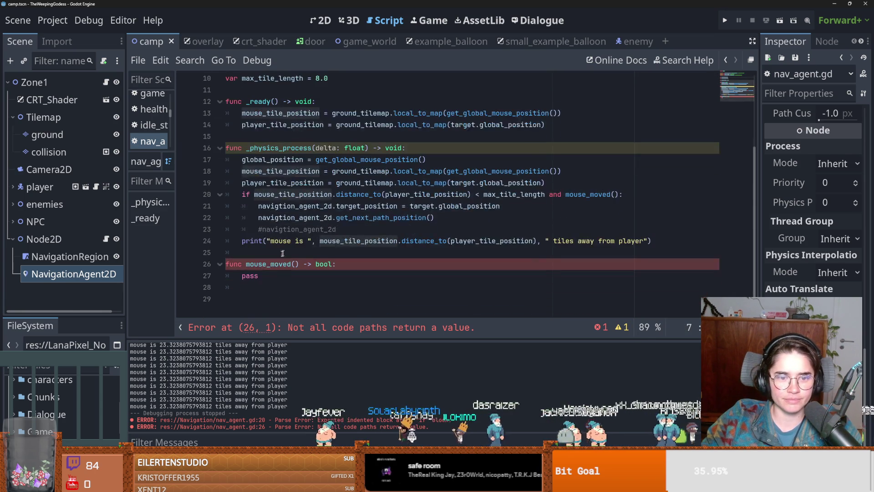
double_click(250, 275)
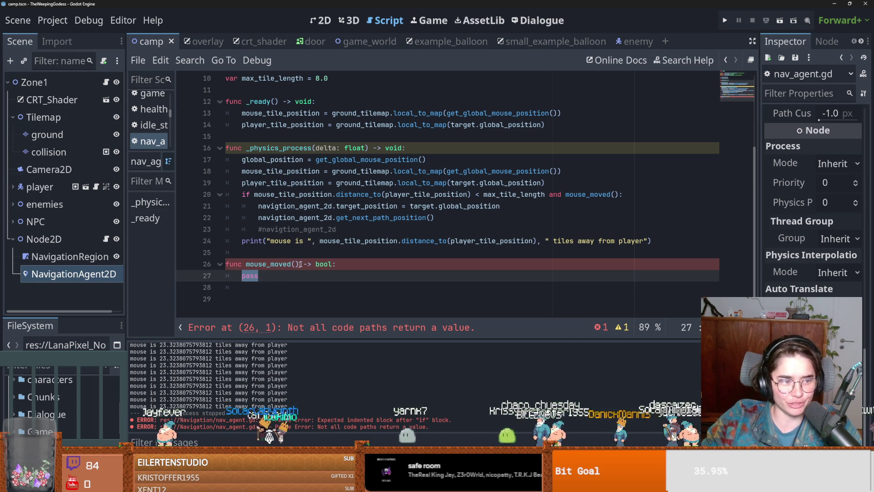
double_click(292, 187)
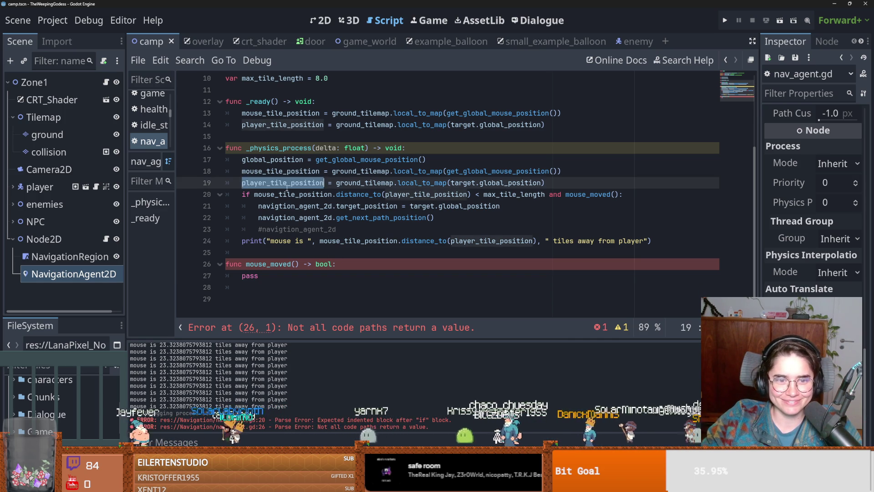
double_click(284, 172)
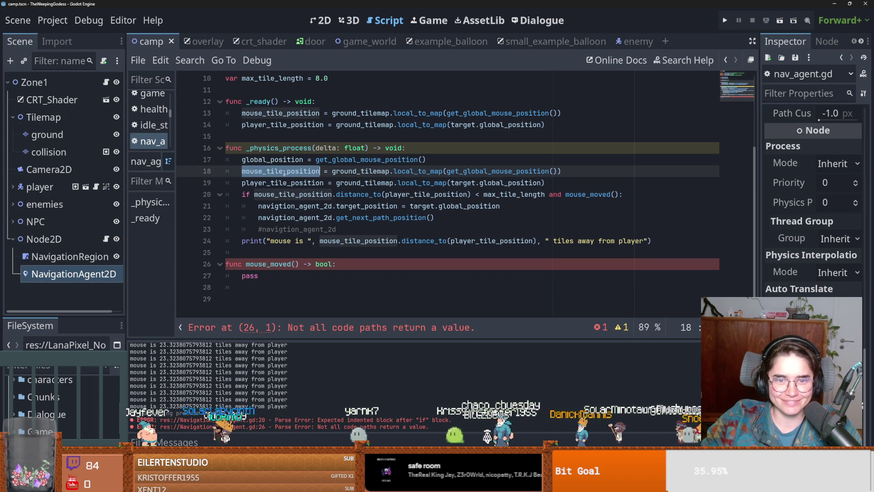
left_click(382, 171)
double_click(366, 171)
scroll(322, 167, "up", 3)
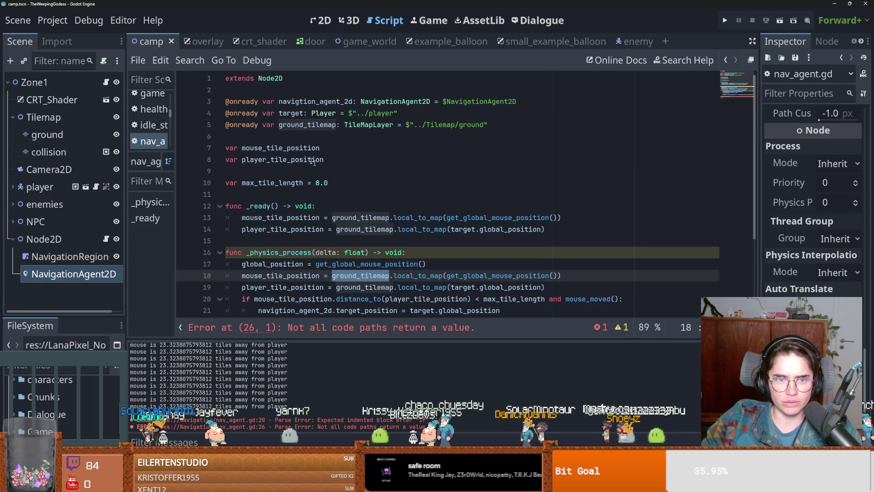
Declare 'var old_mouse_tile_pos' below the mouse_tile_position declaration
left_click(330, 154)
key("Return")
type("var old")
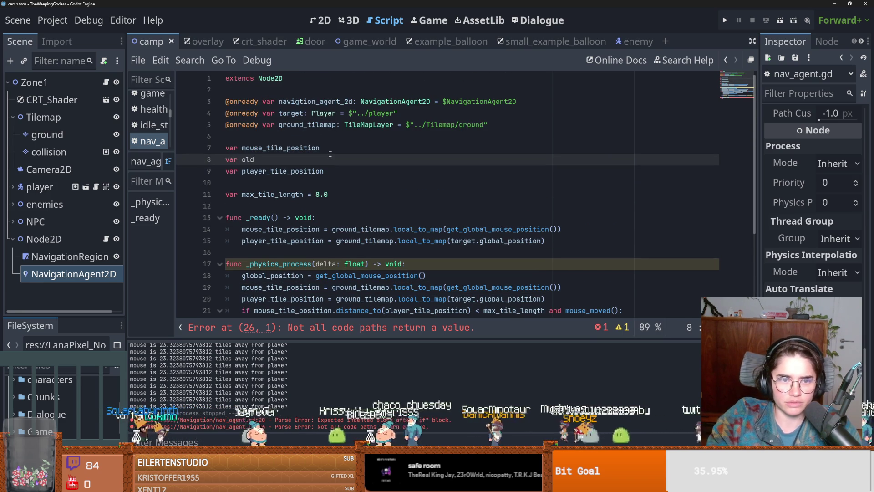
type("_mouse_tile_pos =")
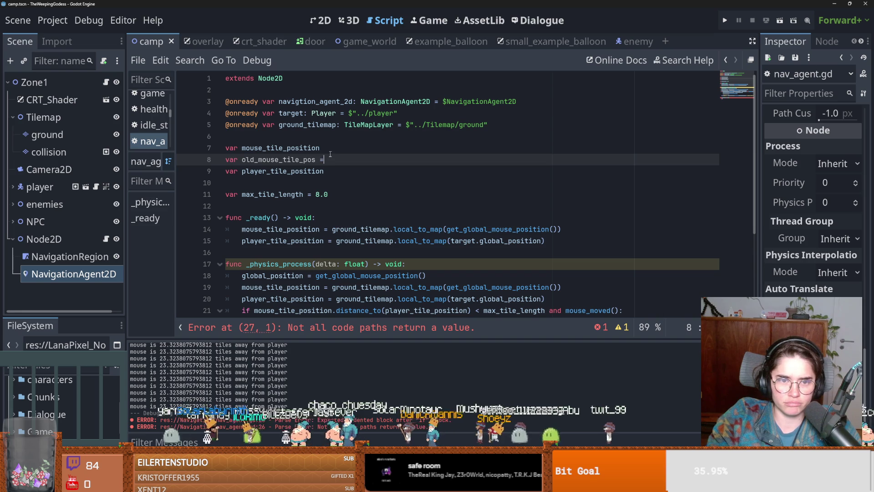
key("BackSpace")
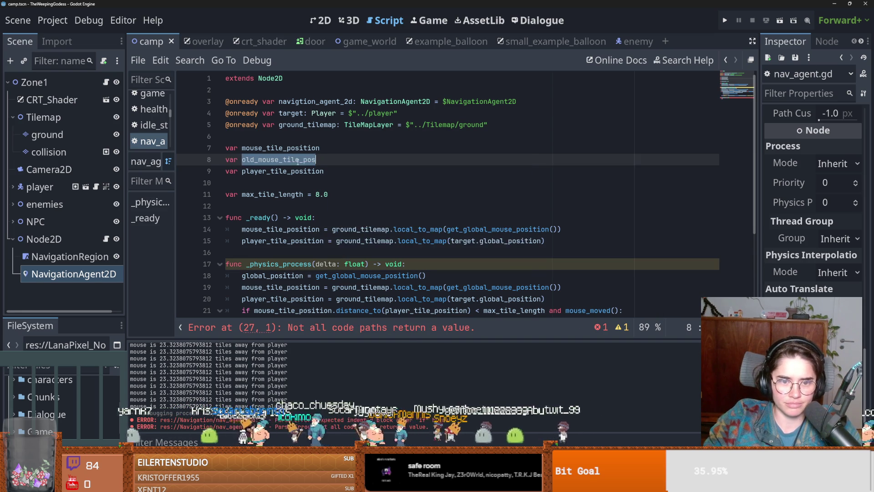
scroll(400, 232, "down", 3)
After the print line, set old_mouse_tile_pos = ground_tilemap.local_to_map(get_global_mouse_position())
left_click(658, 241)
key("Return")
type("old_mouse_tile_pos =")
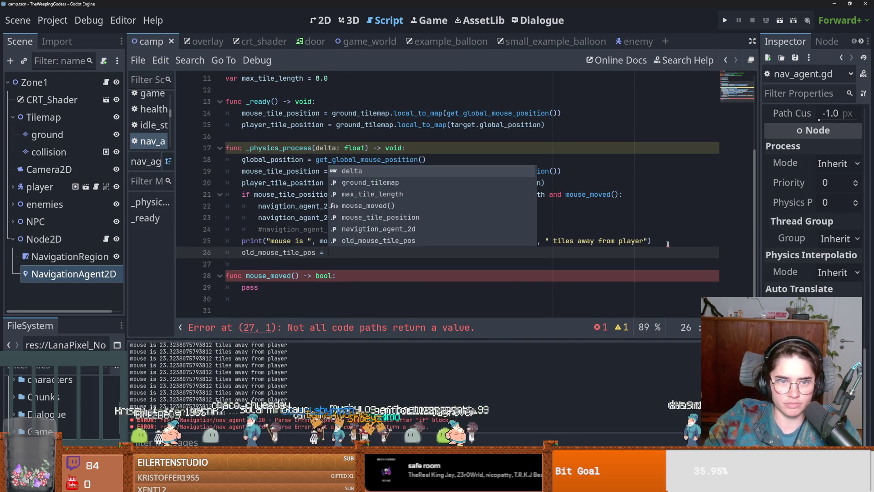
key("Escape")
left_click_drag(562, 172, 334, 172)
key("ctrl+c")
left_click(326, 252)
key("ctrl+v")
left_click(564, 175)
scroll(535, 194, "down", 1)
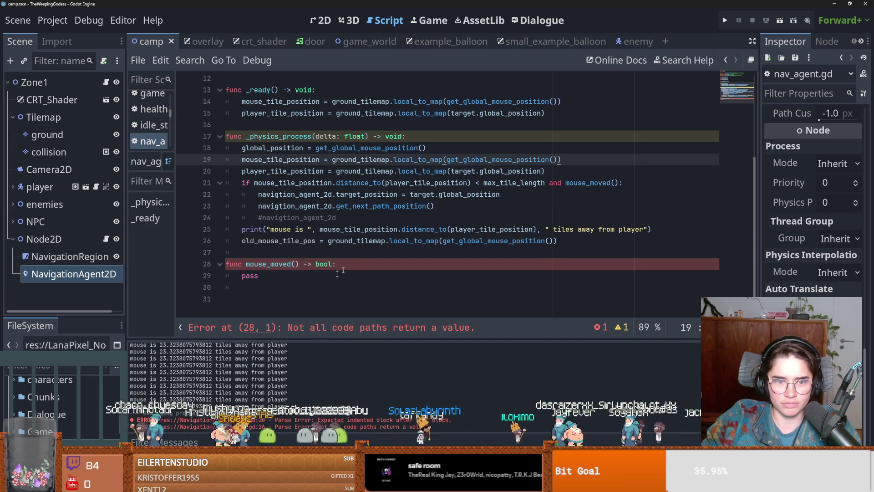
double_click(251, 276)
Replace pass with 'if mouse_tile_position != old_mouse_tile_pos:' returning true
type("if mou")
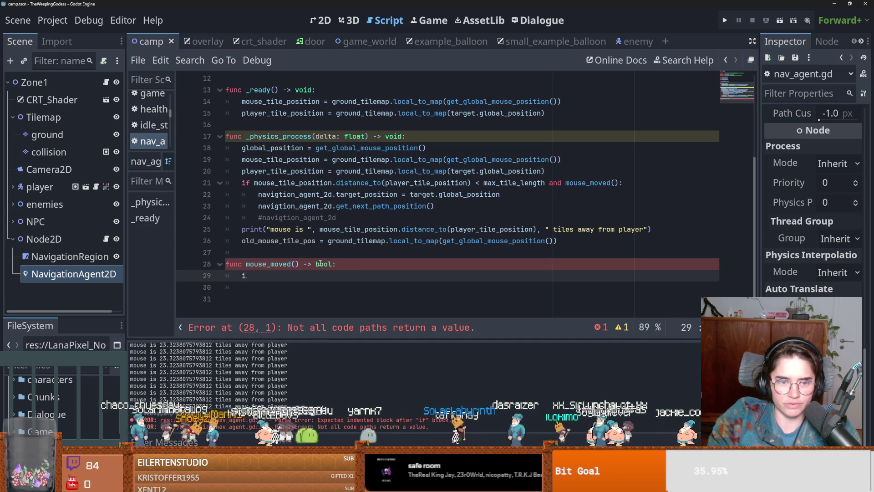
key("Down")
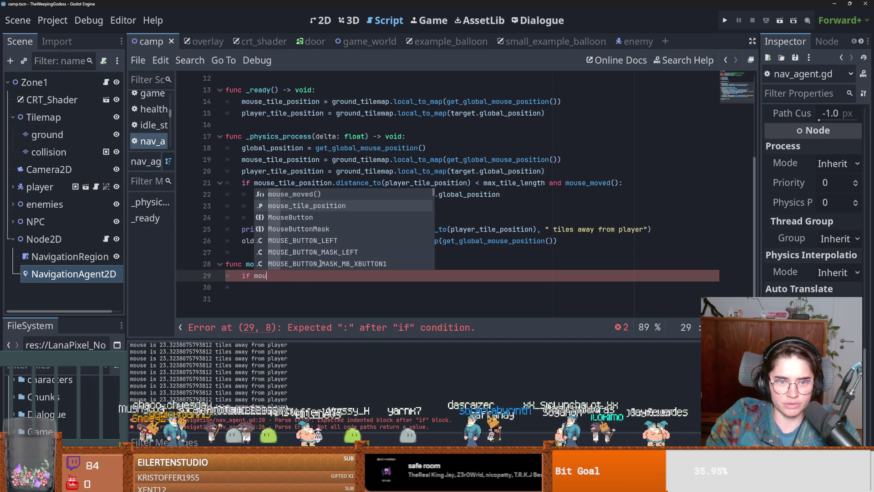
key("Return")
type("old")
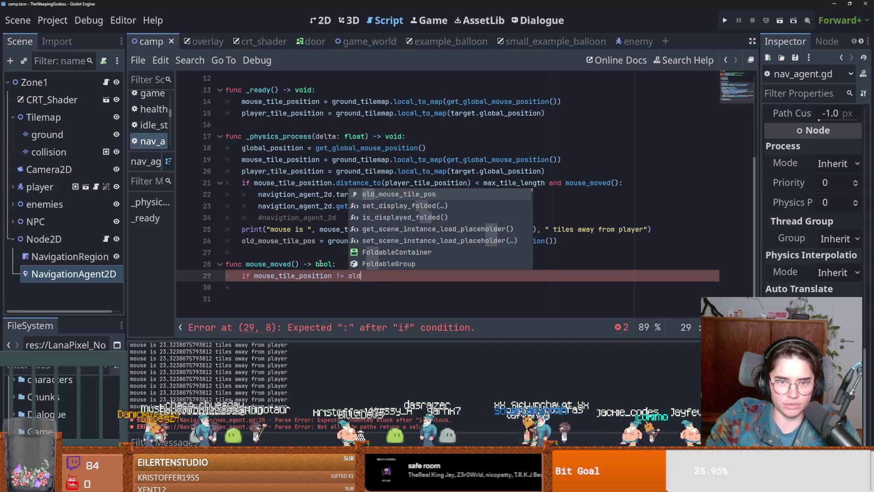
key("Return")
type(":")
key("Return")
type("return")
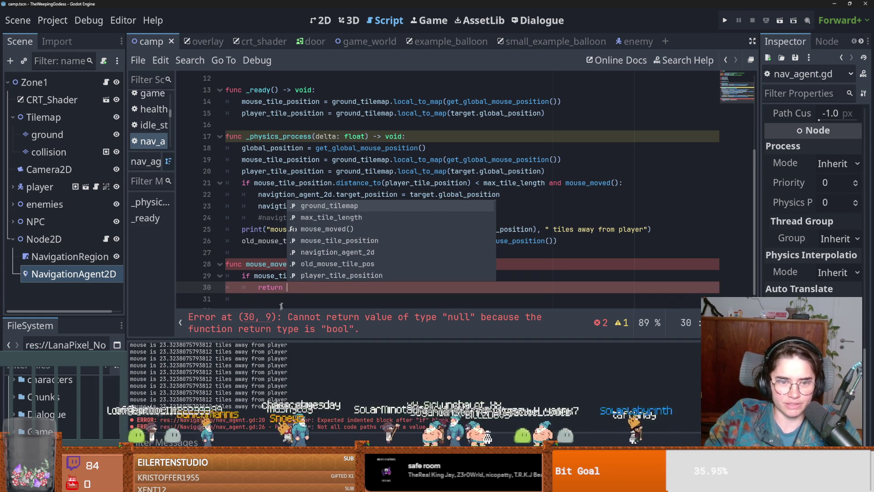
key("Escape")
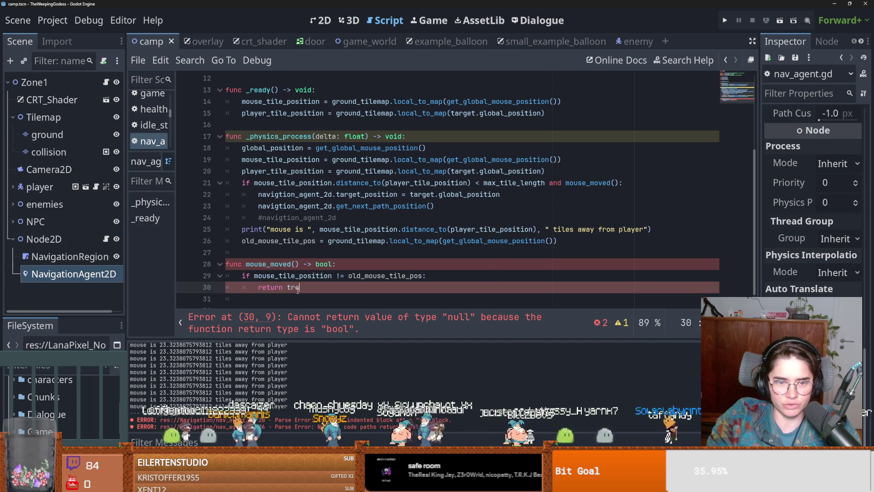
key("Return")
Add an else branch that returns false
key("Return")
type("ewl")
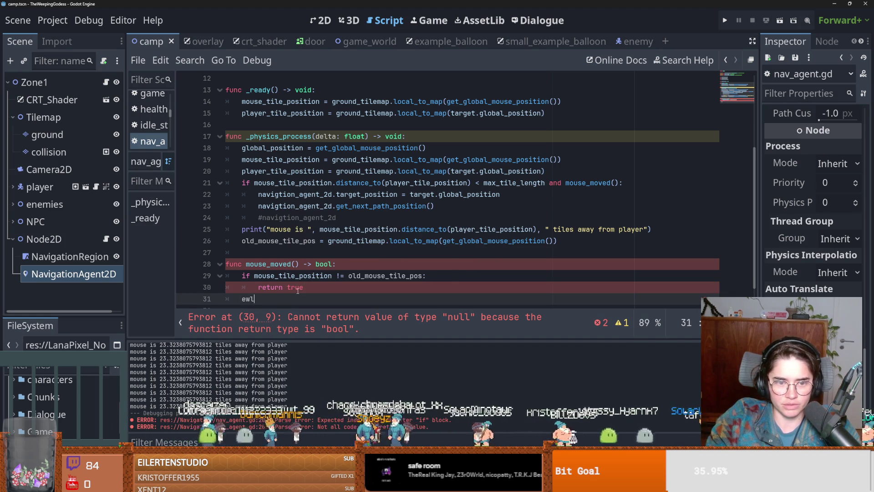
key("BackSpace")
key("BackSpace")
key("BackSpace")
type("else:")
key("Return")
type("vl")
key("BackSpace")
key("BackSpace")
type("reutrn")
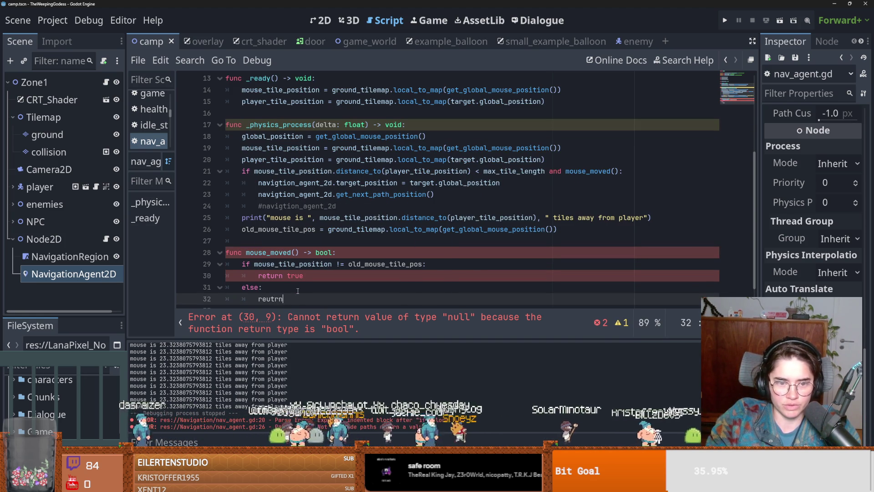
type(" se")
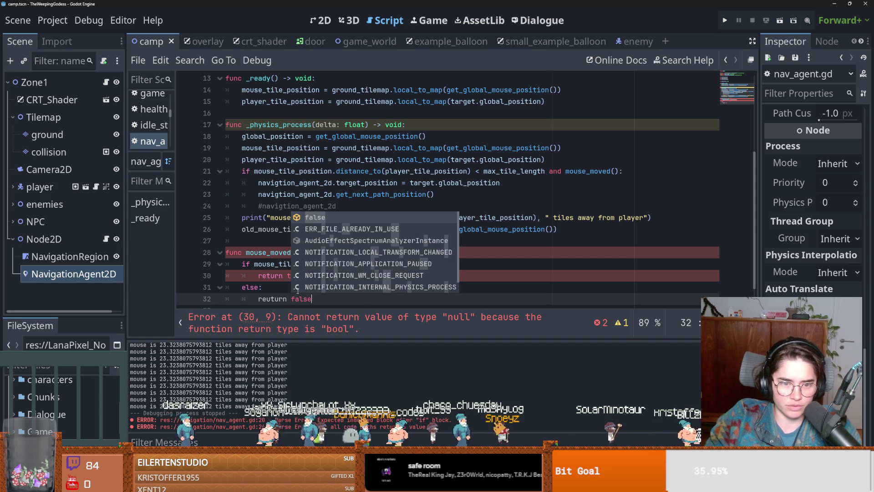
key("Left")
key("Left")
key("Left")
key("BackSpace")
key("BackSpace")
type("tu")
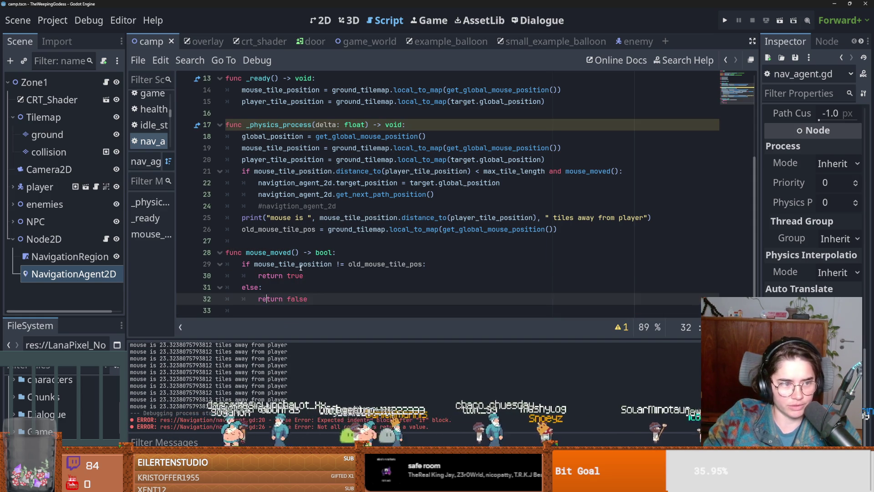
left_click(319, 229)
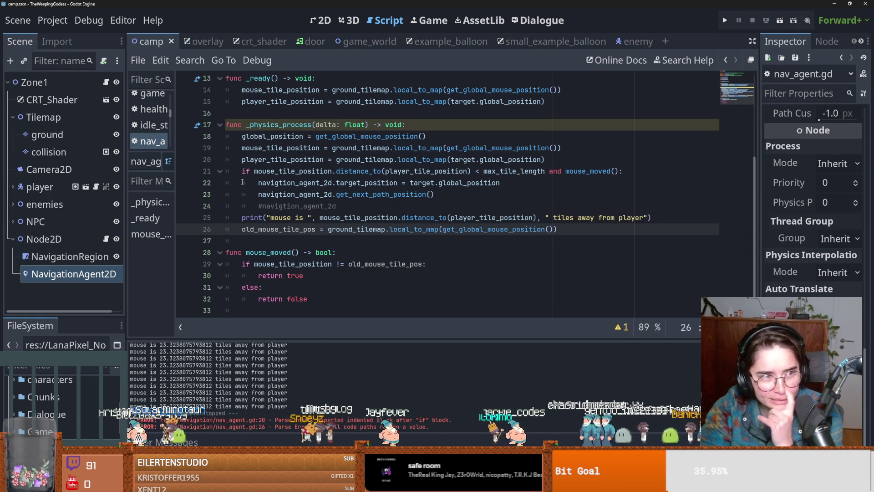
left_click(371, 207)
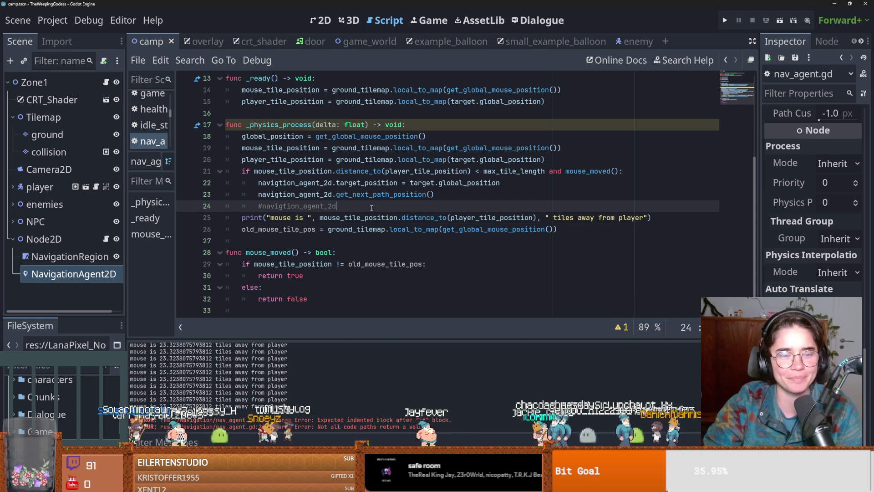
left_click_drag(337, 207, 259, 206)
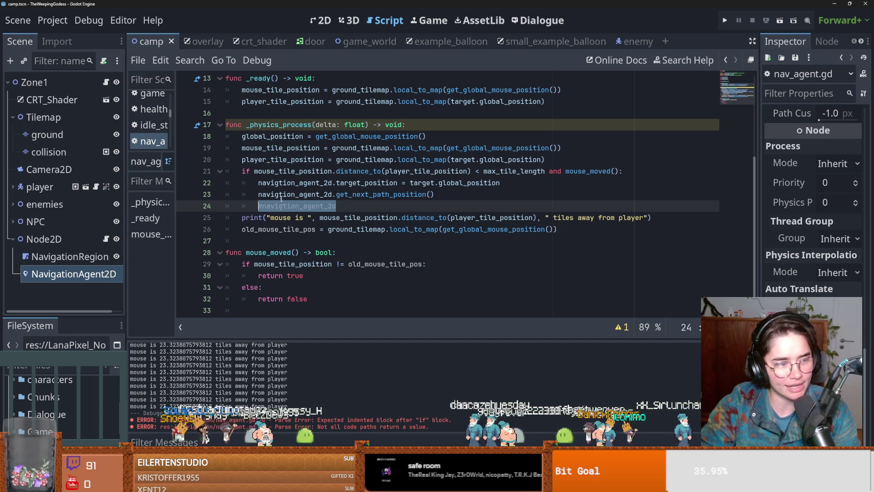
left_click_drag(336, 206, 228, 208)
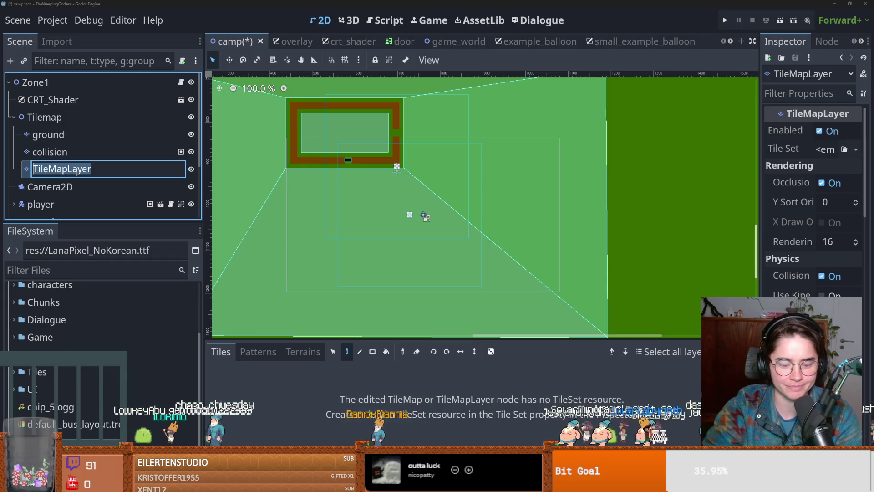
Name the new tile layer 'ui' and save the scene
type("ui")
key("Return")
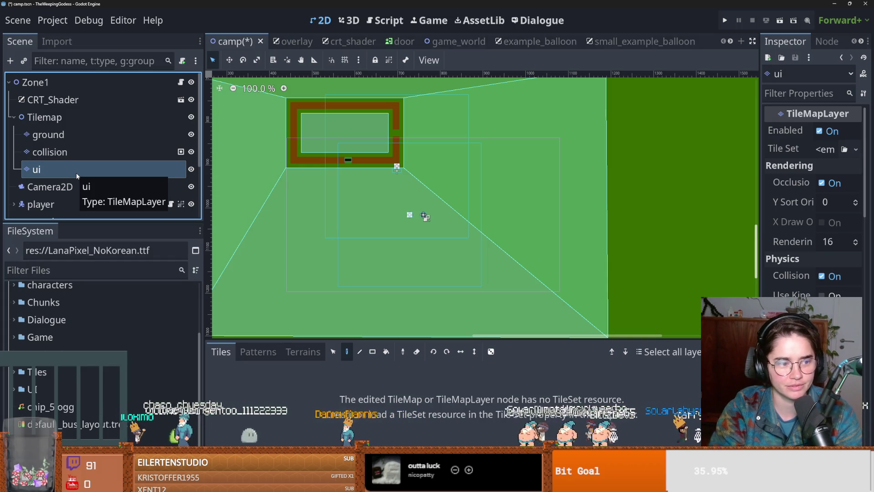
key("ctrl+s")
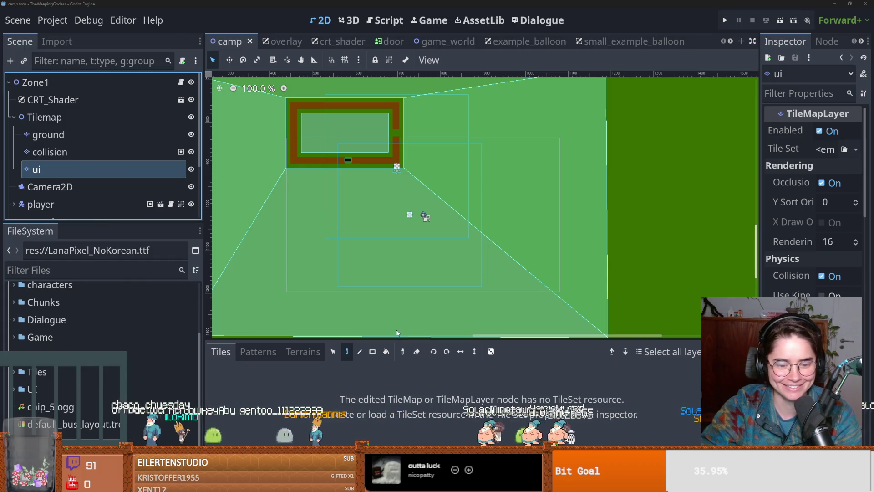
Copy the ground layer's Tile Set and paste it into the ui layer's Tile Set
left_click(95, 134)
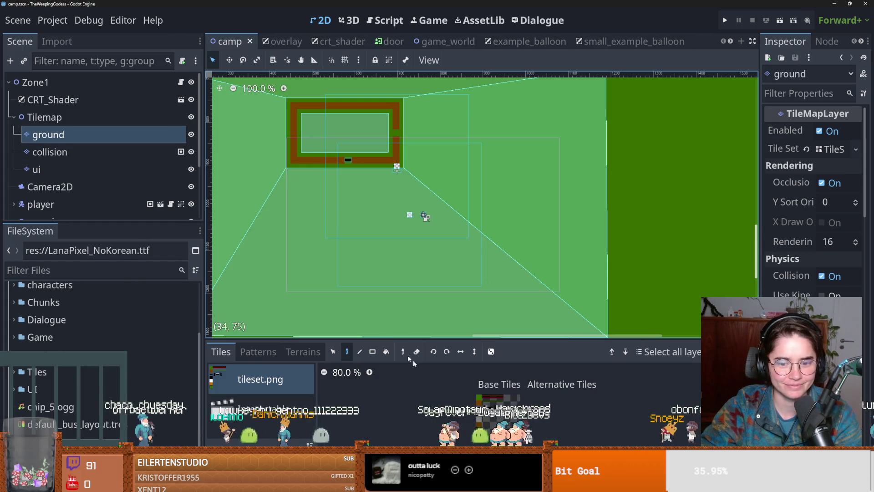
left_click(71, 169)
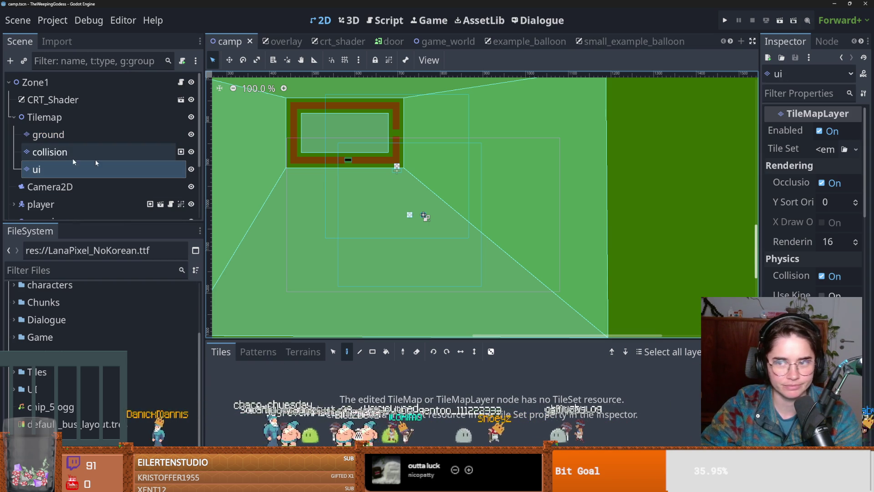
left_click(826, 149)
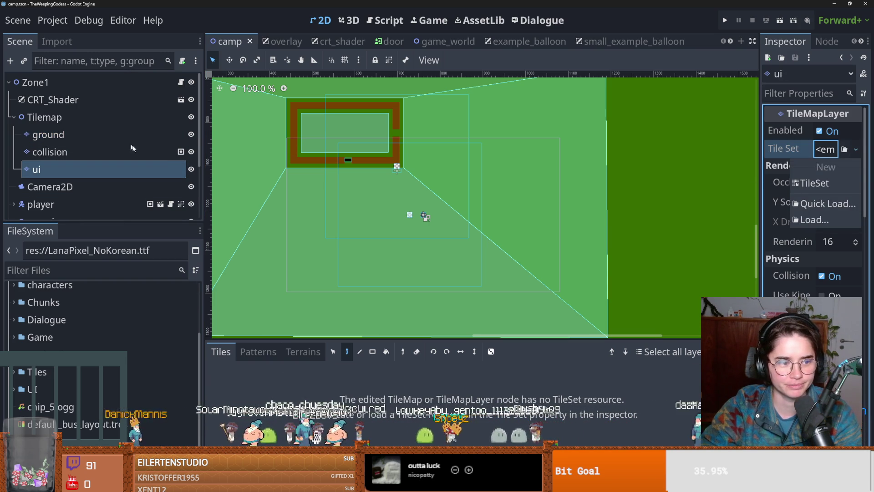
left_click(61, 136)
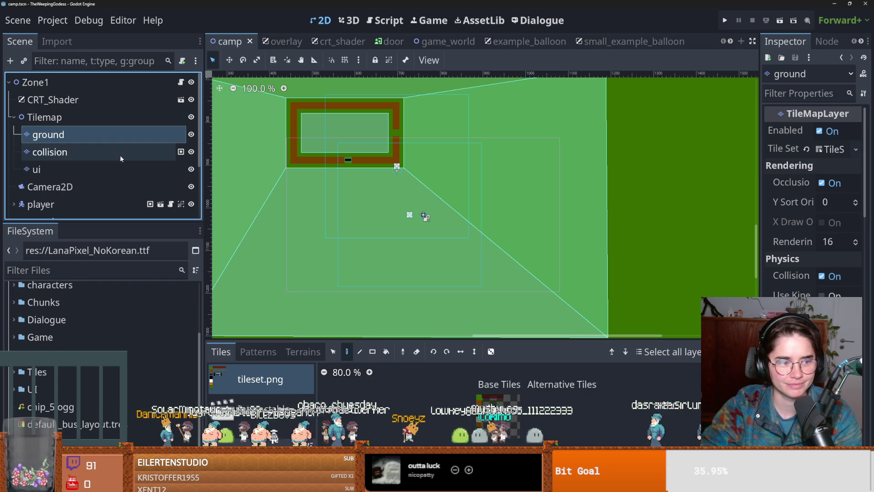
left_click(857, 150)
left_click(783, 149)
left_click(72, 166)
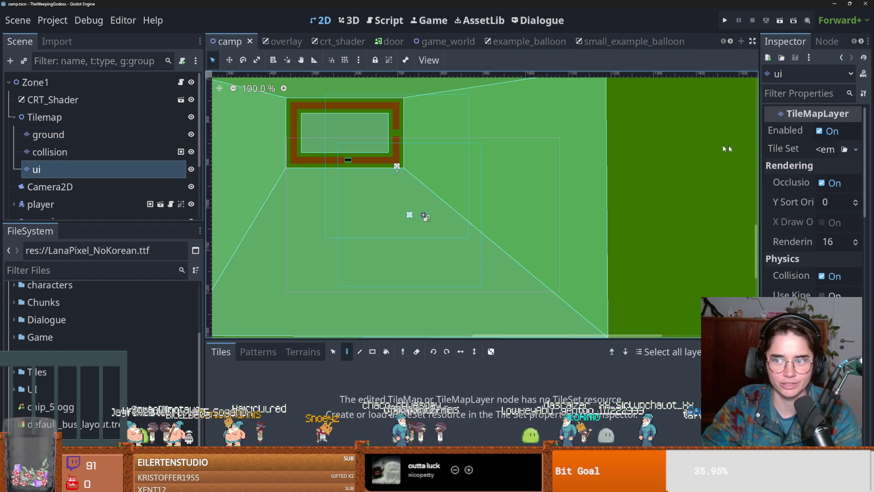
left_click(856, 149)
left_click(799, 241)
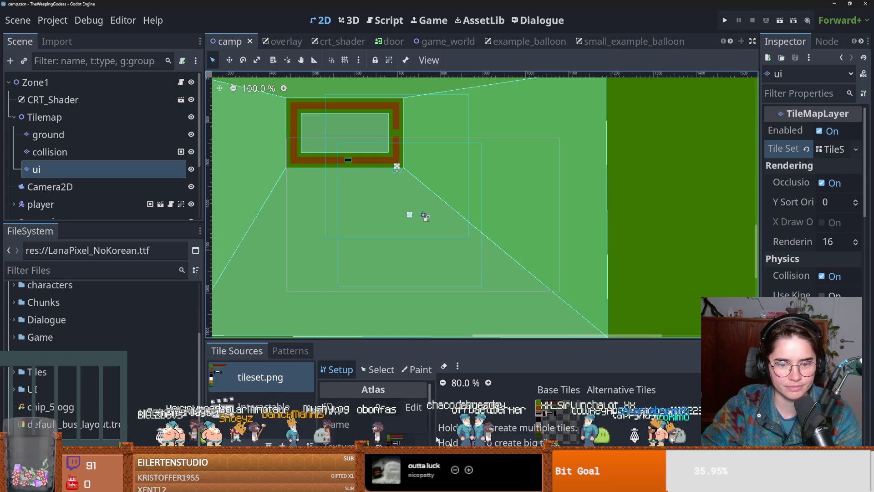
Locate tileset.png in the FileSystem and open it in Aseprite via Explorer
left_click(421, 427)
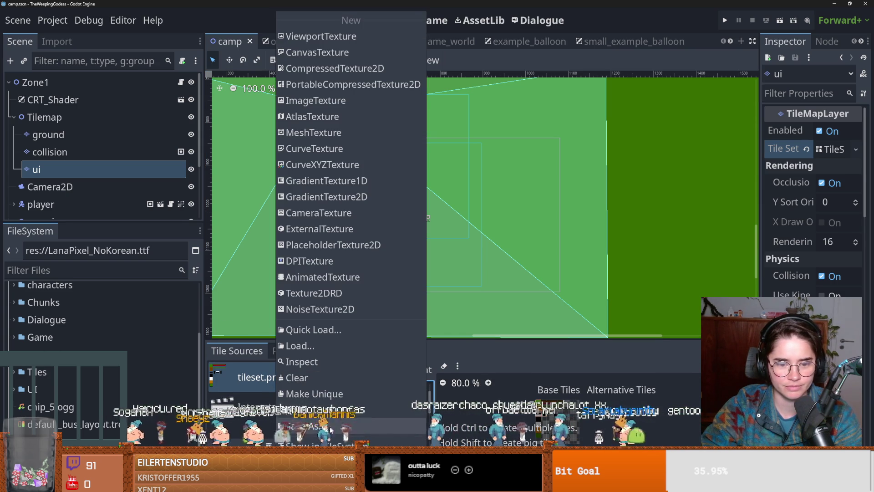
left_click(410, 444)
right_click(66, 305)
left_click(137, 362)
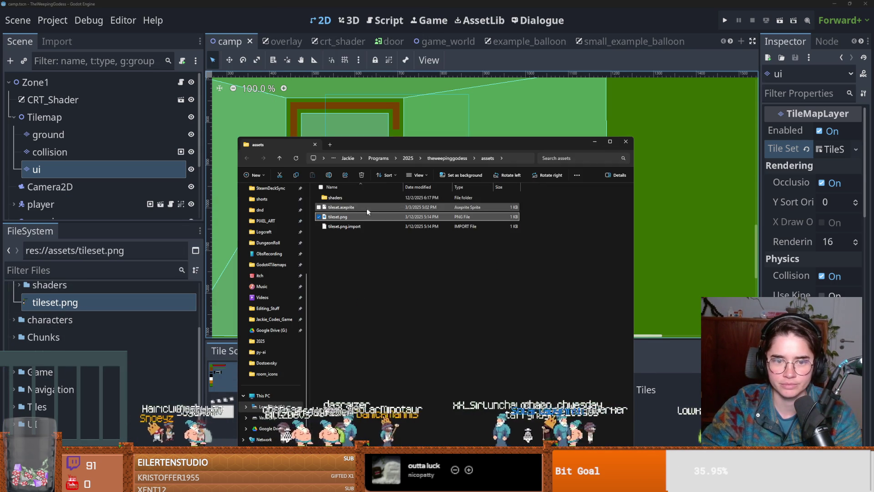
key("Return")
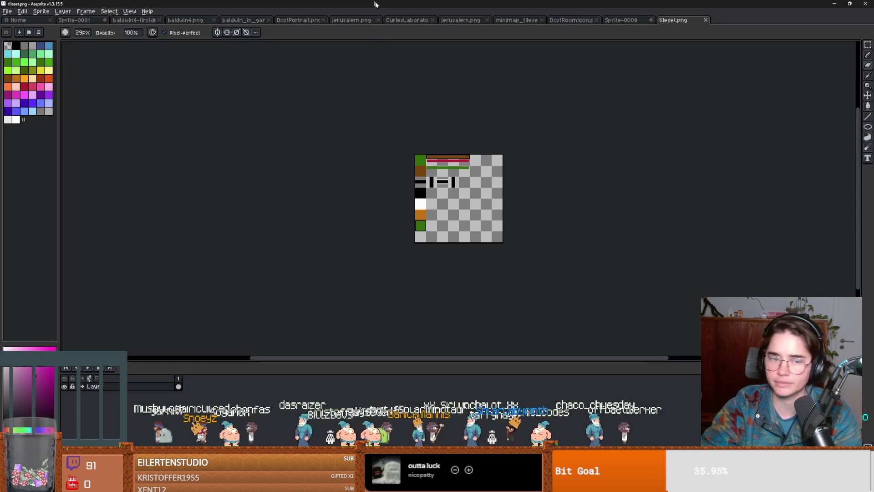
Draw a small black X marker with a 1px pencil in an empty grey tile
scroll(462, 195, "up", 5)
key("minus")
key("minus")
key("minus")
scroll(435, 201, "down", 2)
scroll(435, 201, "up", 2)
key("minus")
key("minus")
key("minus")
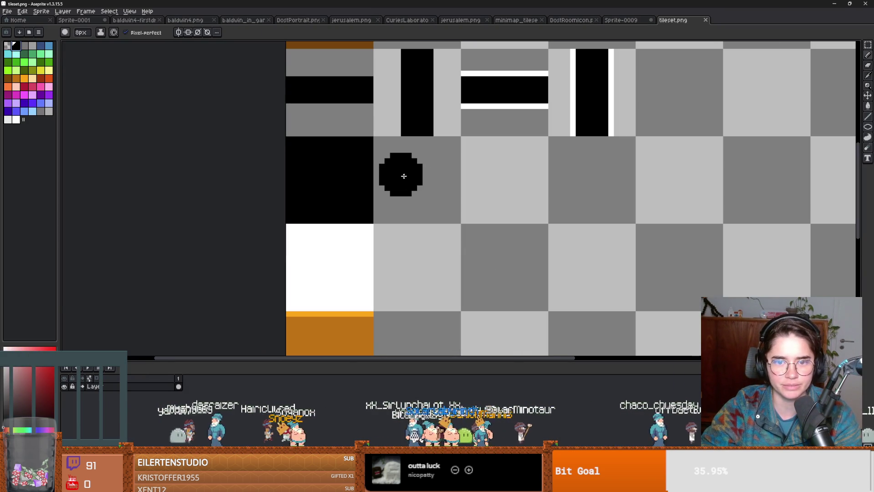
left_click(398, 167)
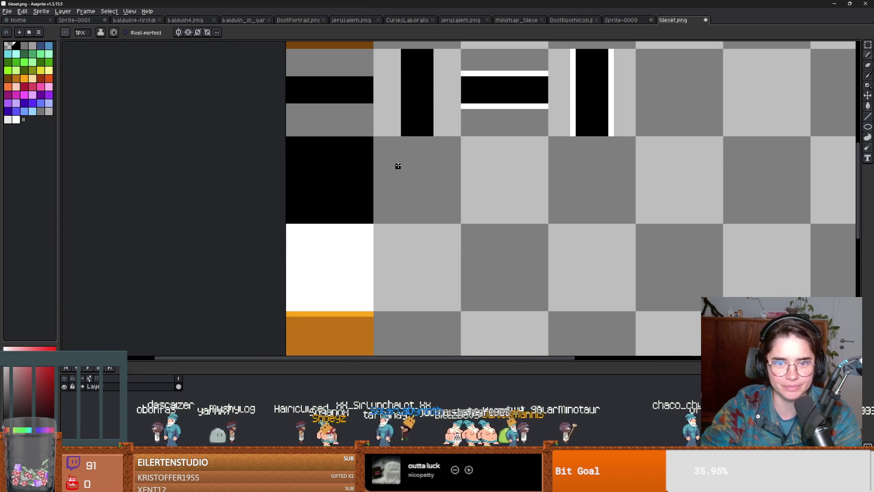
left_click(403, 172)
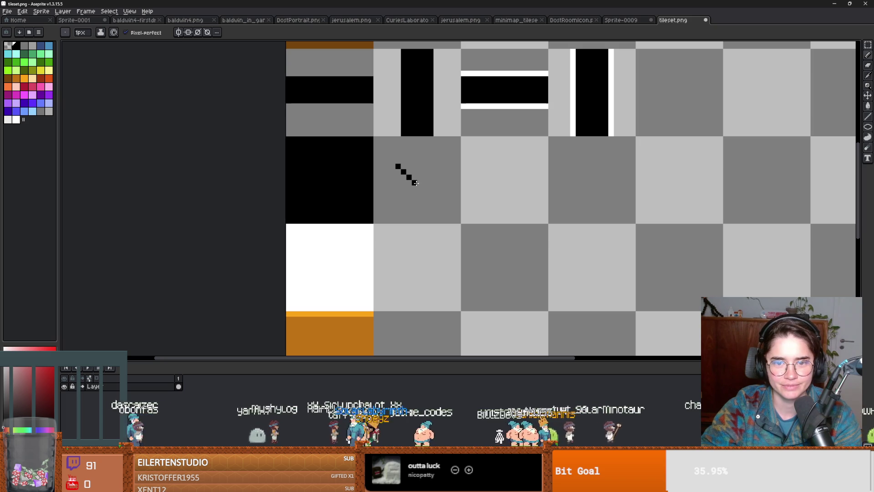
scroll(463, 209, "down", 1)
scroll(407, 182, "up", 1)
scroll(406, 181, "up", 1)
left_click(406, 182)
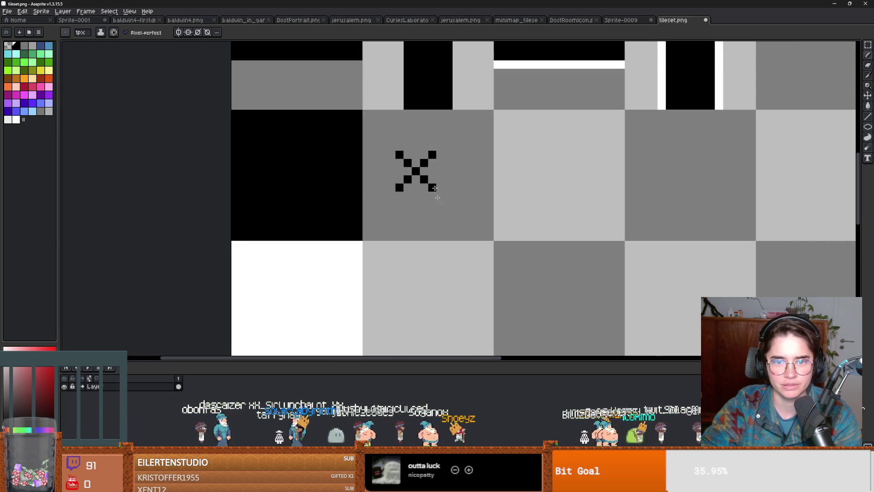
scroll(433, 169, "down", 1)
Select the X marker with the marquee and move it to the tile's centre
key("m")
mouse_move(444, 202)
left_mouse_down()
mouse_move(403, 162)
mouse_move(433, 185)
left_mouse_up()
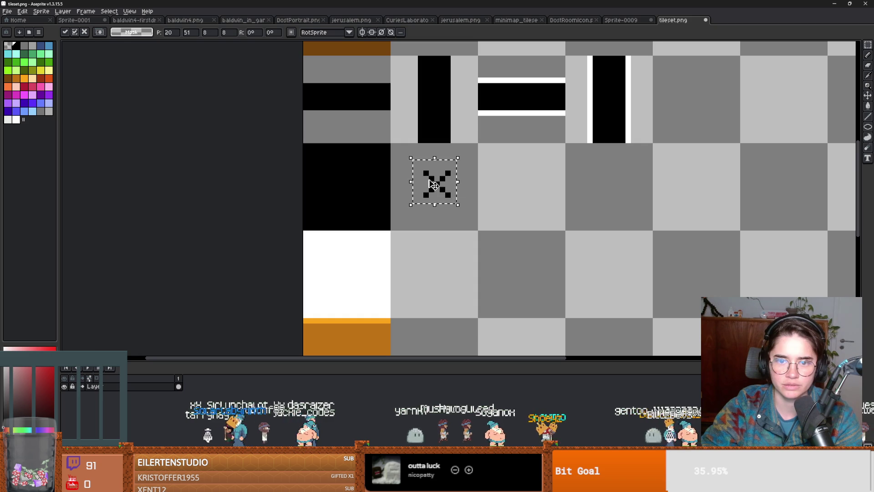
key("ctrl+d")
scroll(441, 211, "up", 1)
scroll(442, 219, "down", 1)
key("v")
Draw a 3px black plus marker, save tileset.png, and return to Godot
key("b")
key("plus")
key("plus")
key("plus")
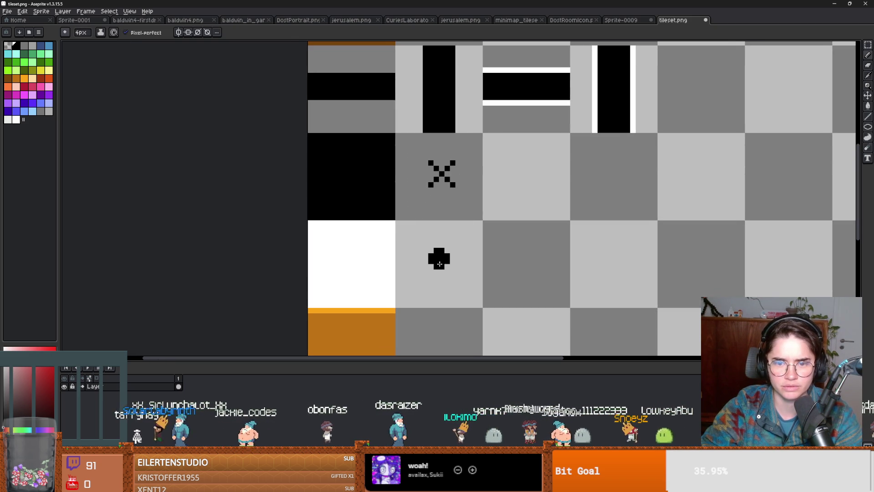
key("minus")
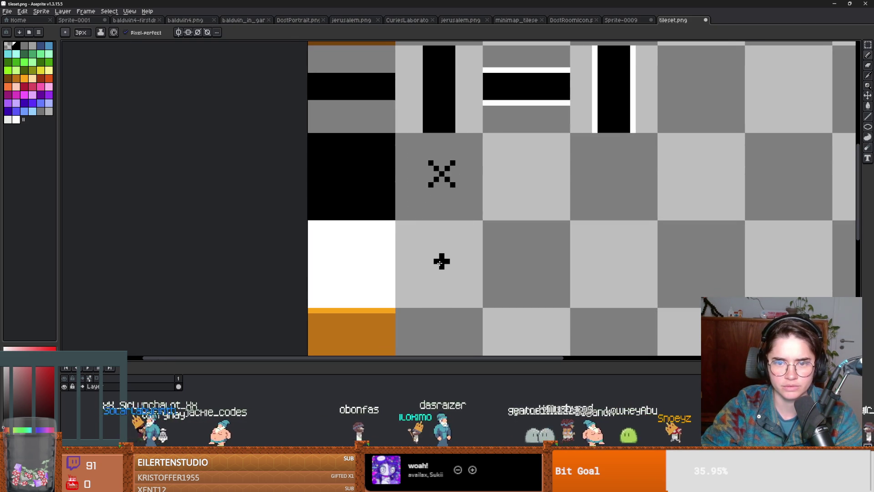
key("ctrl+s")
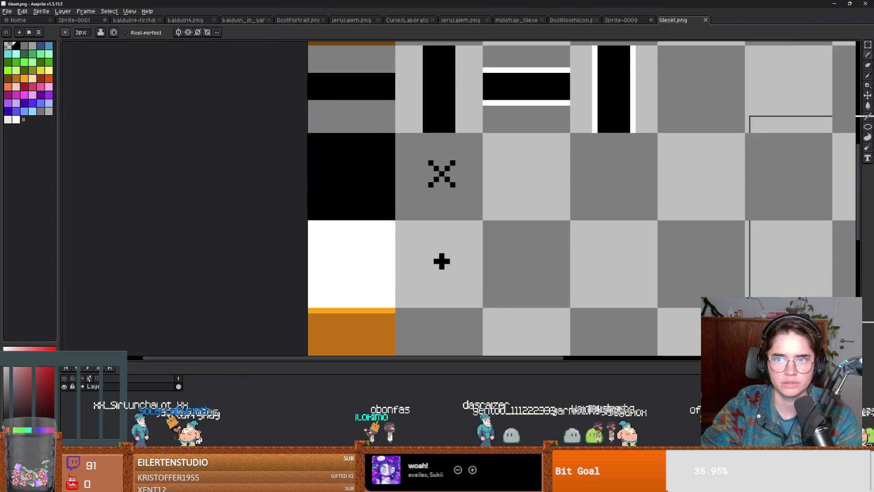
key("alt+Tab")
left_click(595, 148)
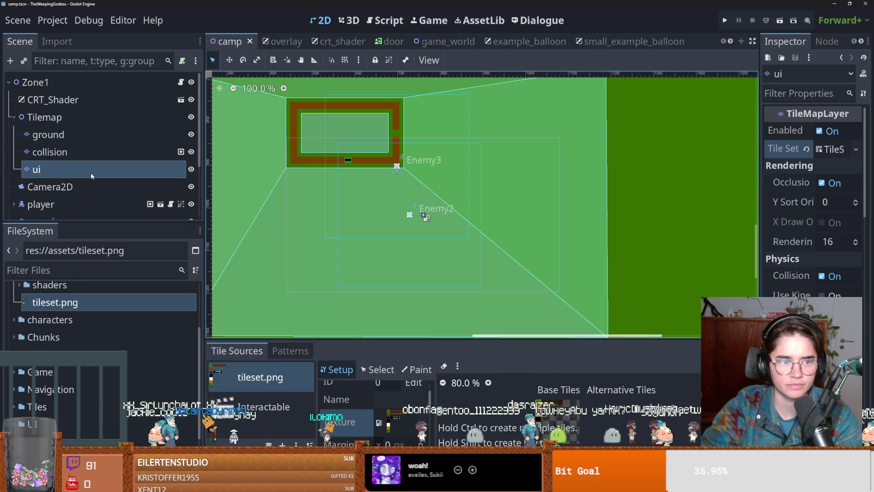
Save the scene and open nav_agent.gd in an enlarged code editor
scroll(579, 384, "up", 5)
key("ctrl+s")
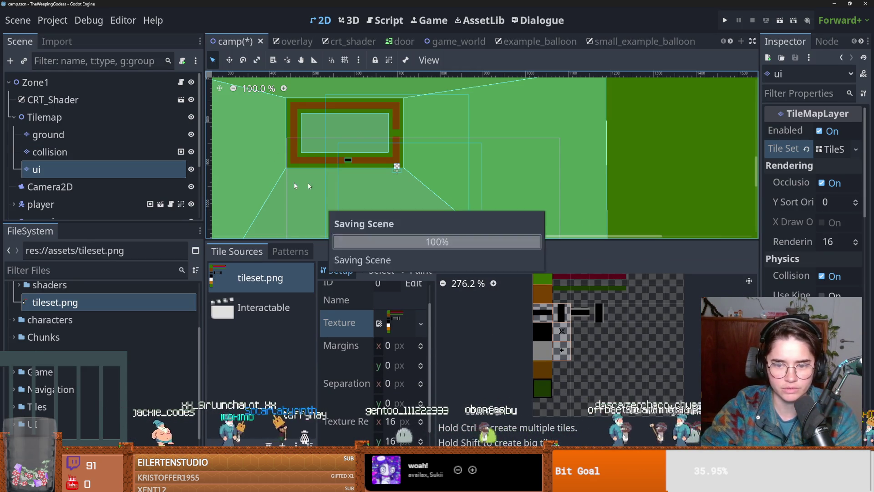
left_click(182, 83)
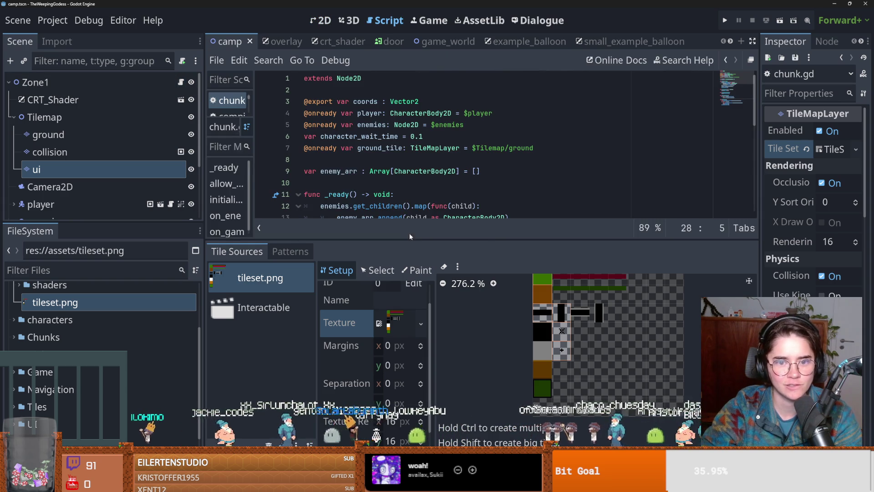
left_click_drag(413, 240, 439, 361)
scroll(387, 285, "down", 3)
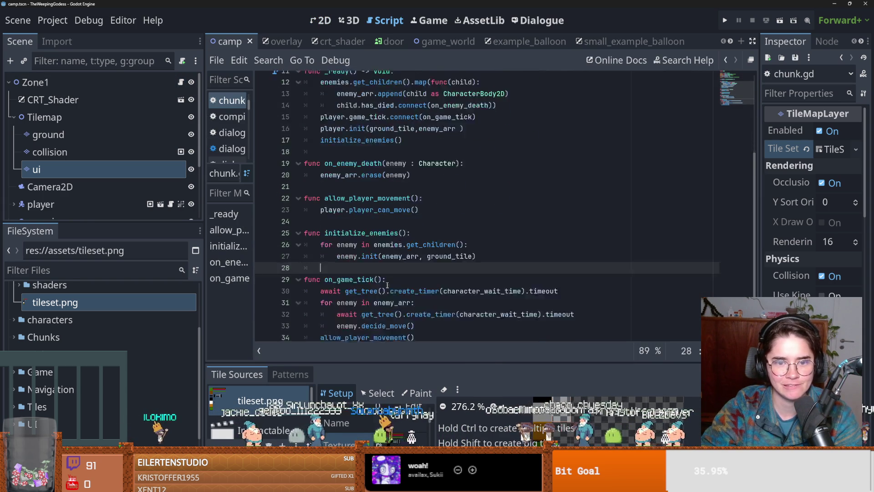
scroll(387, 285, "down", 1)
scroll(109, 191, "down", 2)
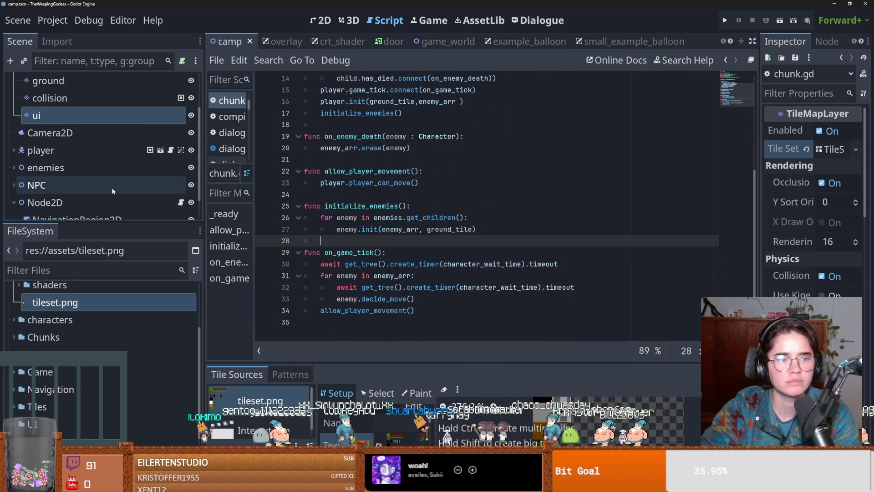
scroll(110, 191, "down", 1)
left_click(181, 175)
Insert a blank line above the path-size print and save
scroll(401, 240, "up", 3)
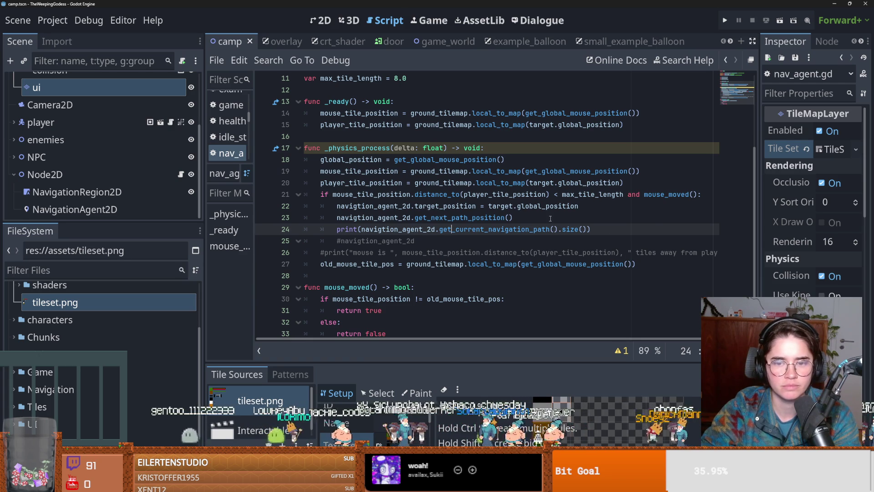
key("ctrl+shift+Return")
key("ctrl+s")
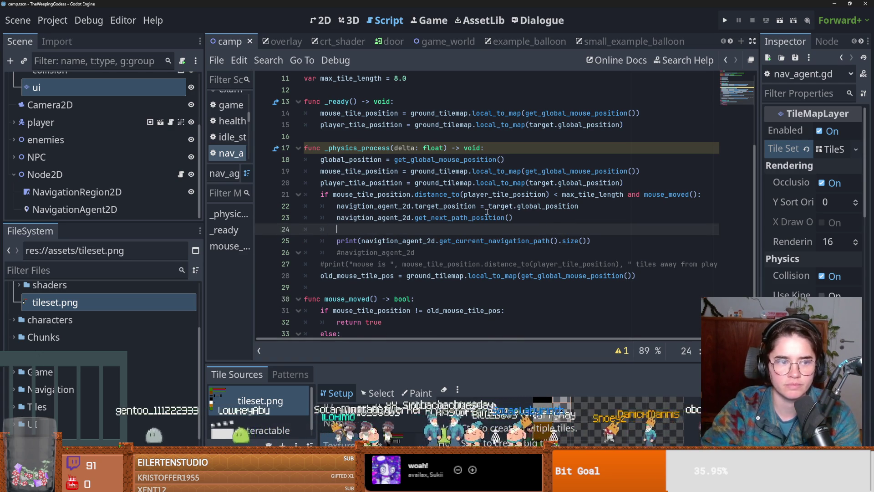
Rename the ui tile layer to 'ui_layer'
scroll(527, 217, "up", 4)
left_click(55, 88)
type("_layer")
key("Return")
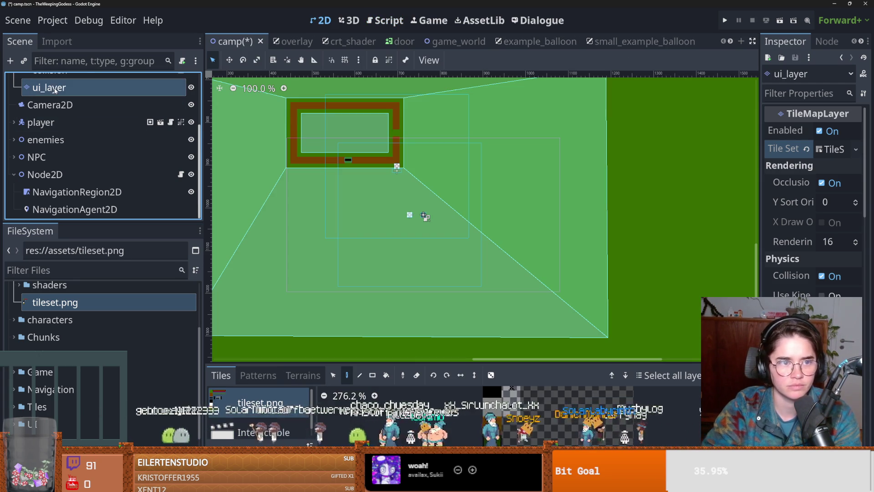
Open nav_agent.gd and drag the ui_layer node into the script as a reference
scroll(167, 161, "up", 3)
scroll(167, 162, "down", 3)
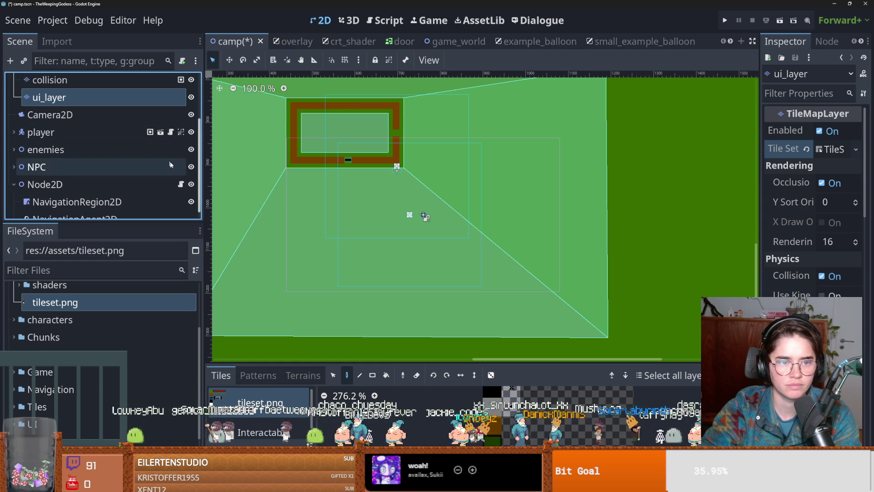
left_click(181, 174)
left_click_drag(50, 88, 342, 141)
scroll(440, 181, "down", 5)
Add ui_layer.set_cell(mouse_tile_position, 0, Vector2i(1,3)) inside the if block
left_click(519, 171)
key("Return")
type("ui_layer.")
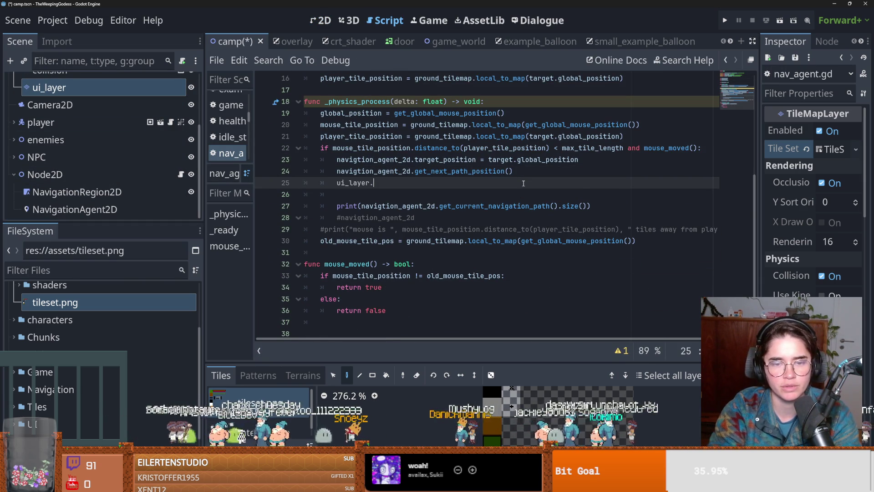
type("se")
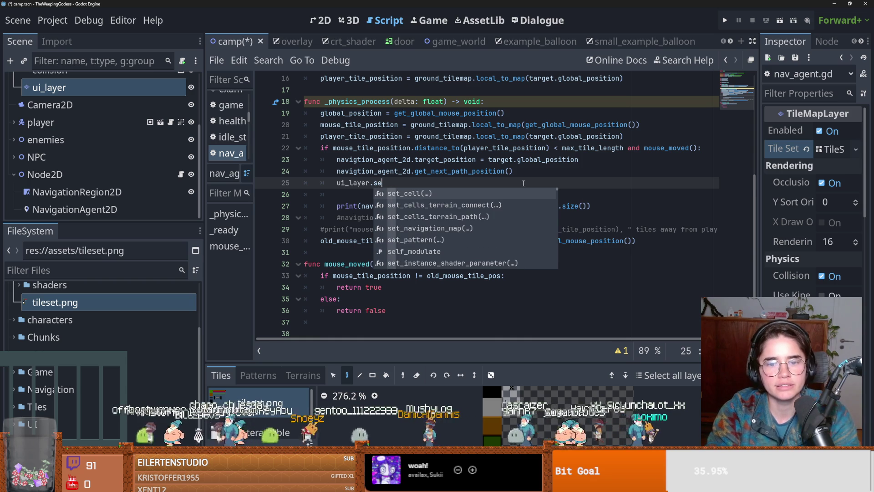
key("Return")
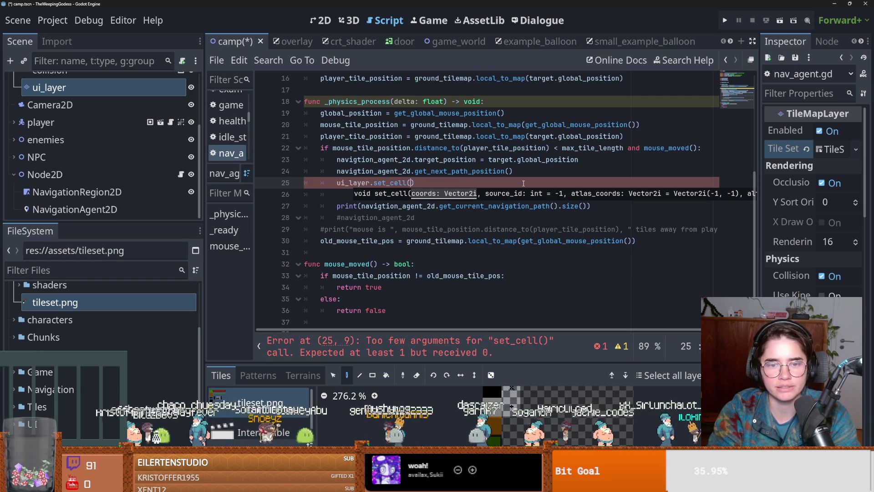
key("Down")
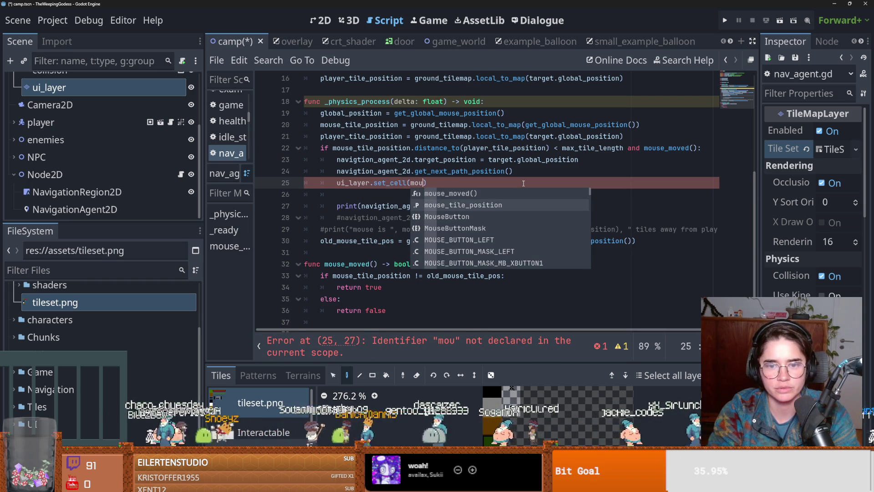
key("Return")
type(",")
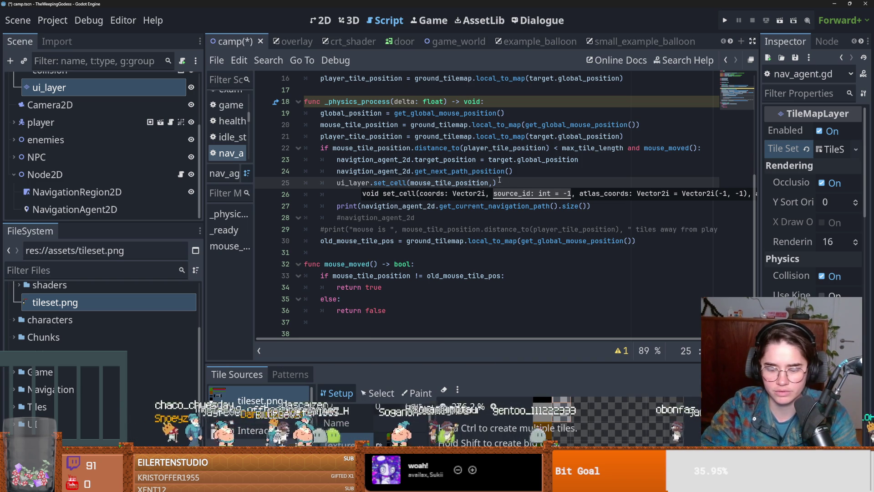
type(",")
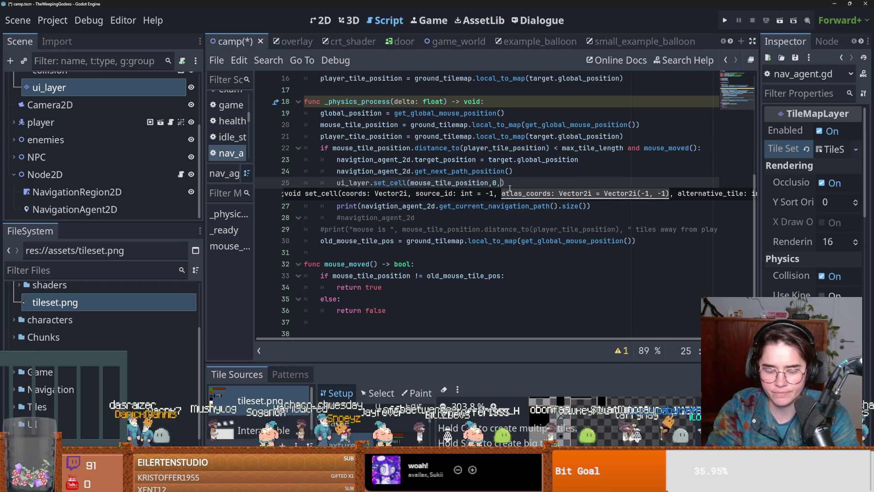
type("1i")
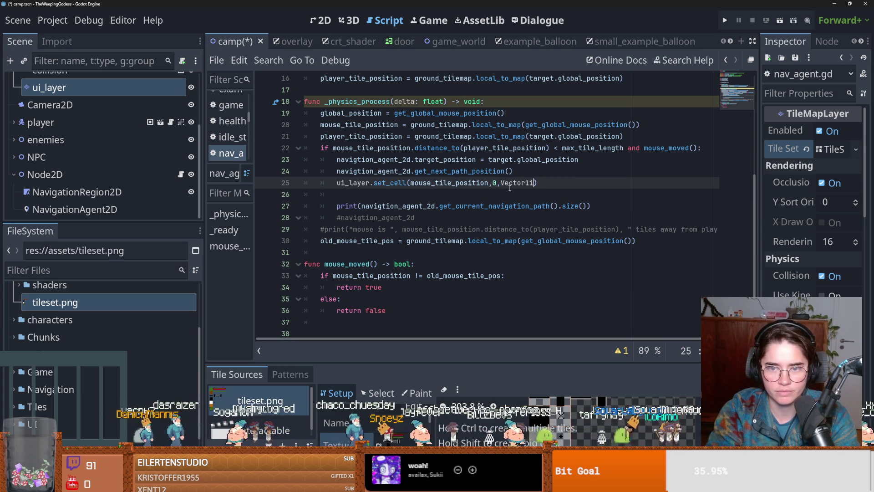
type("i(1,2")
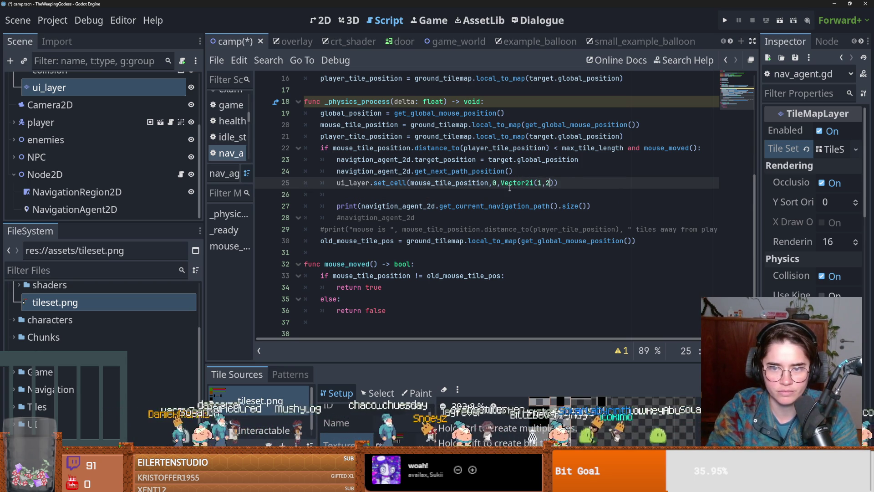
key("BackSpace")
type("3")
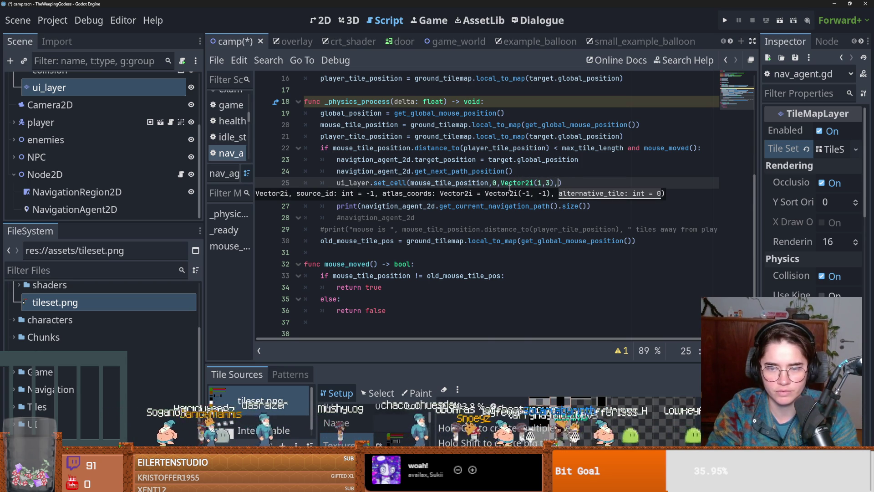
left_click(501, 183)
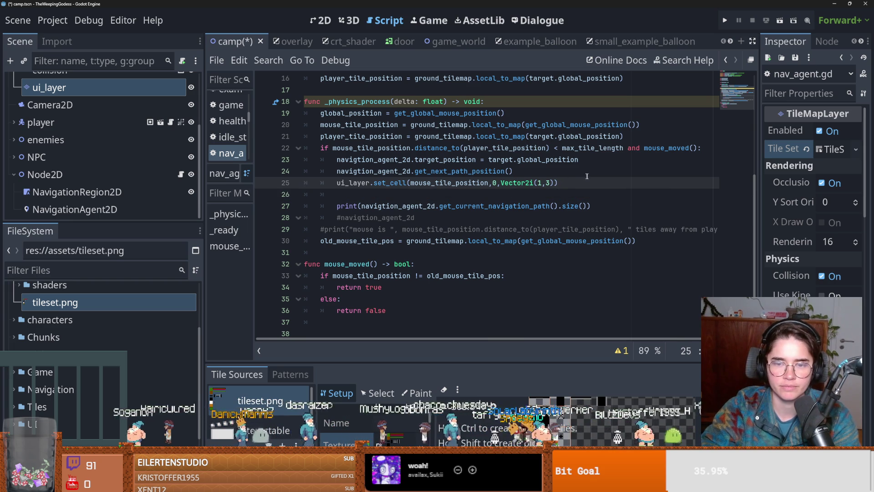
Insert ui_layer.clear() above the set_cell call and save the script
left_click(515, 175)
key("Return")
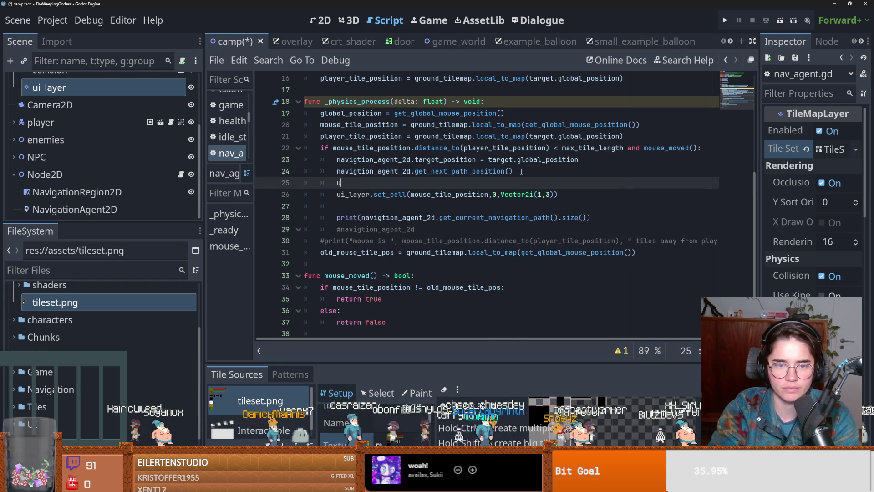
type("ui")
key("Return")
type(".c")
key("Return")
key("ctrl+s")
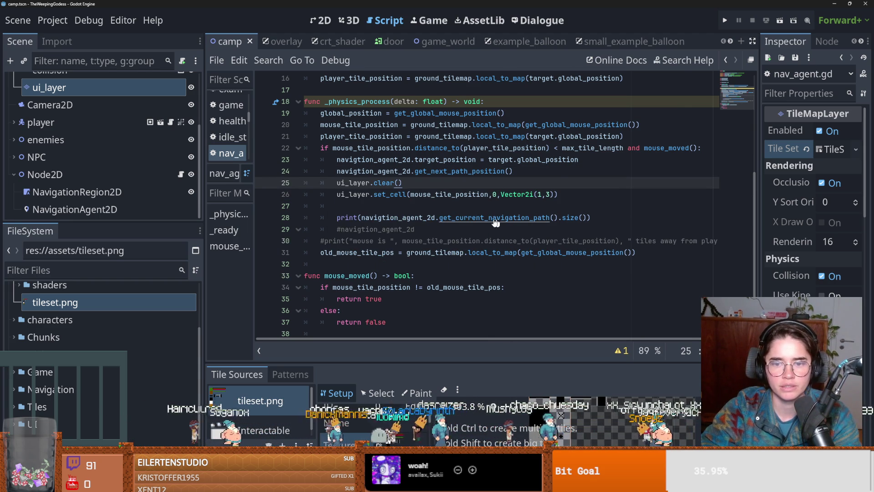
Open the documentation for get_current_navigation_path
left_click(485, 220, "ctrl")
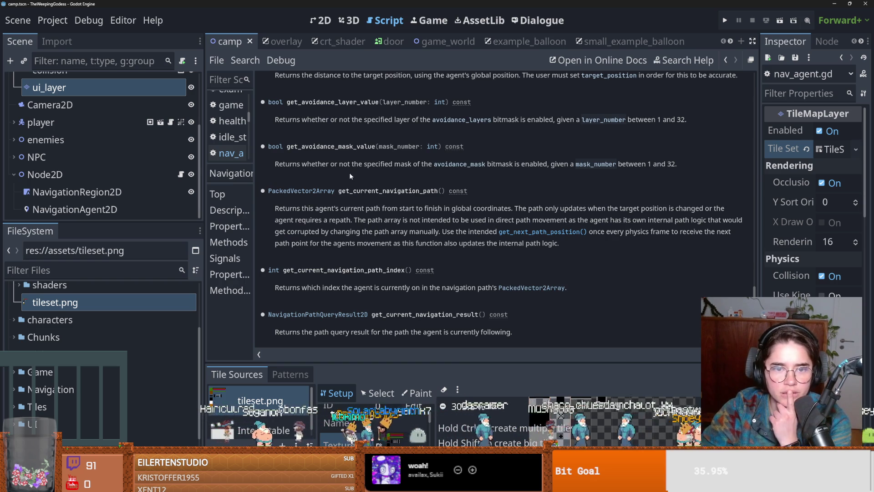
scroll(349, 182, "up", 2)
scroll(347, 201, "down", 1)
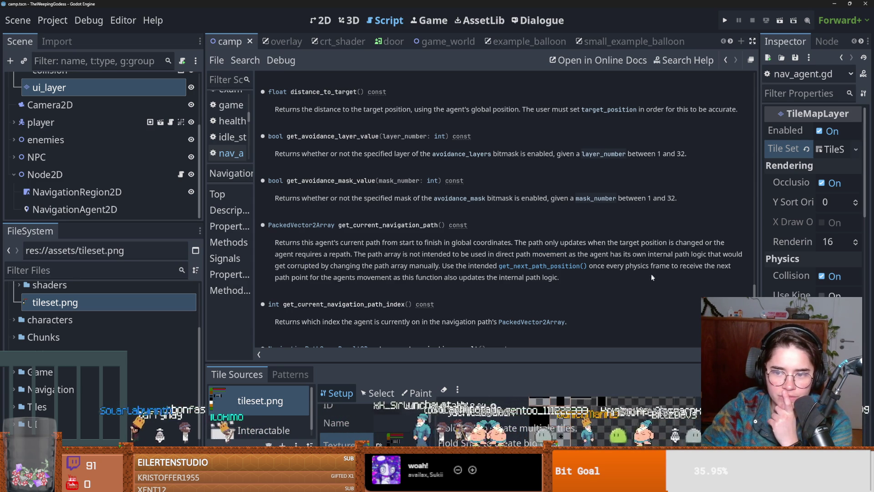
Select the NavigationAgent2D node and show its properties beside the 2D scene view
left_click(160, 209)
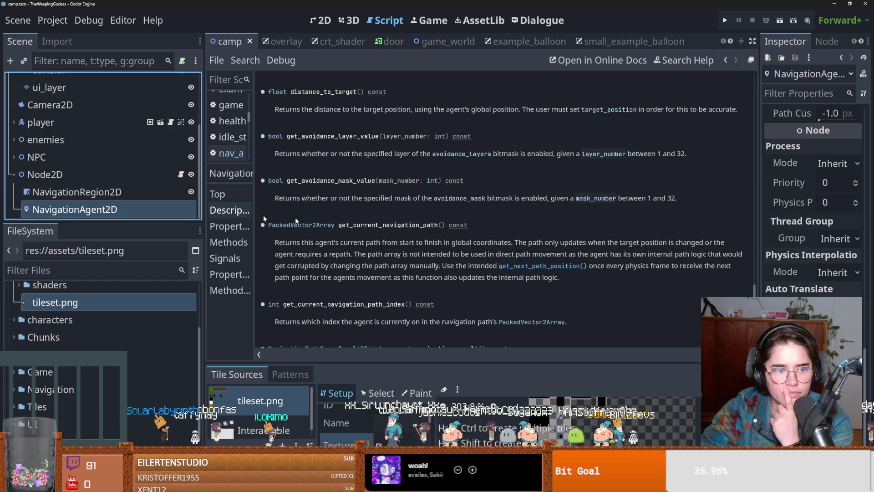
key("Up")
key("Down")
left_click_drag(761, 250, 469, 251)
scroll(559, 269, "up", 5)
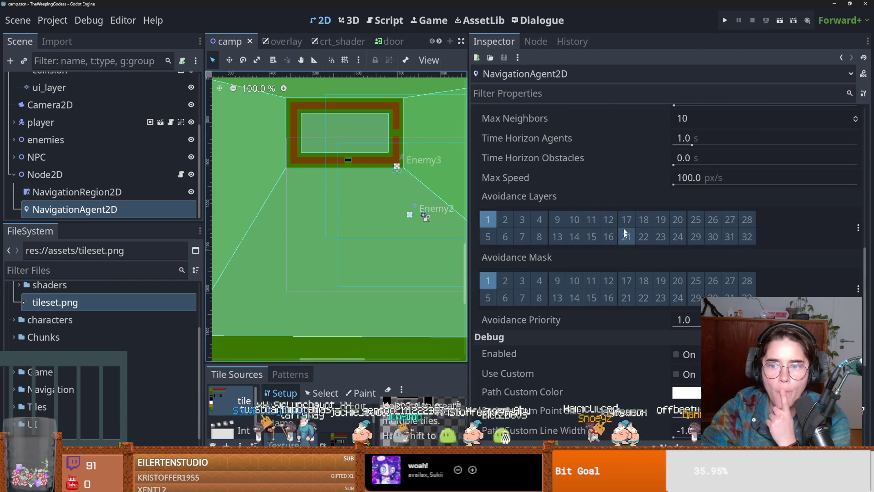
Change the NavigationAgent2D's Path Desired Distance from 20 to 16 px in the Inspector
scroll(589, 288, "up", 3)
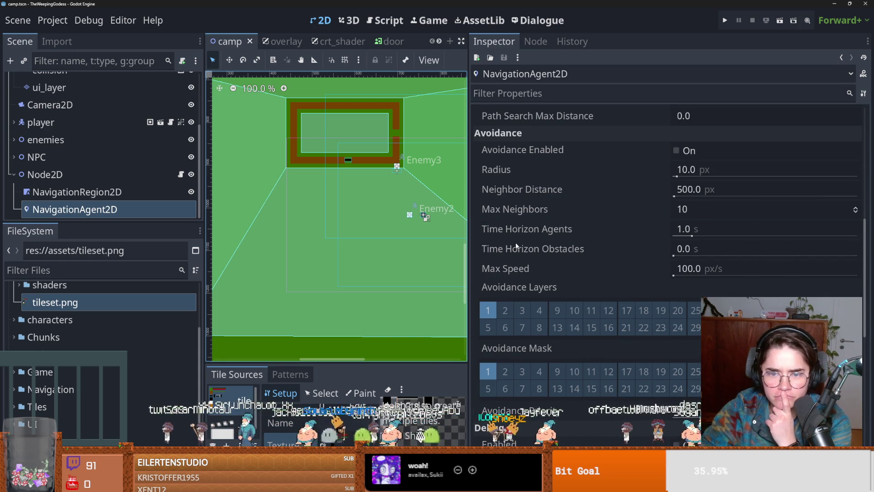
scroll(541, 255, "up", 6)
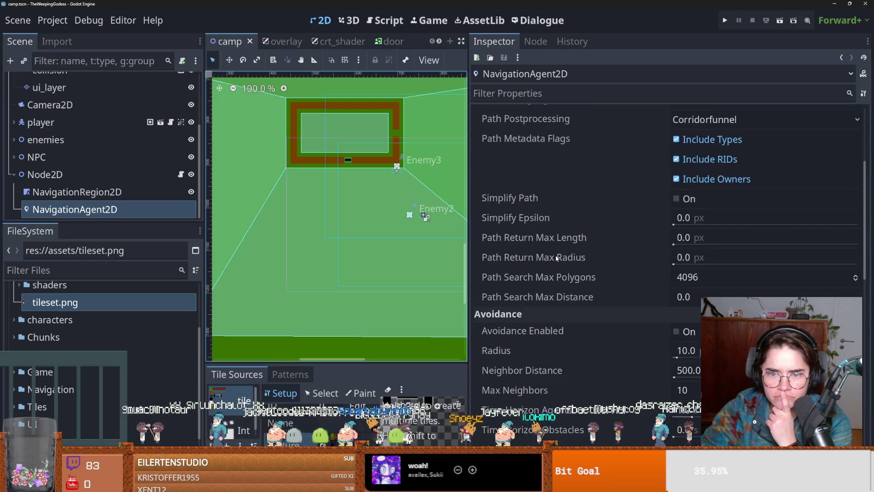
scroll(556, 255, "up", 5)
mouse_move(513, 145)
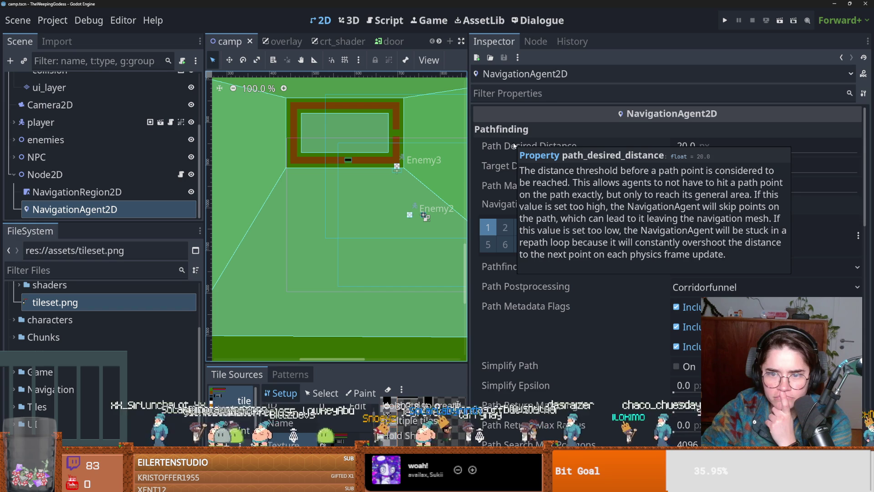
left_click(699, 147)
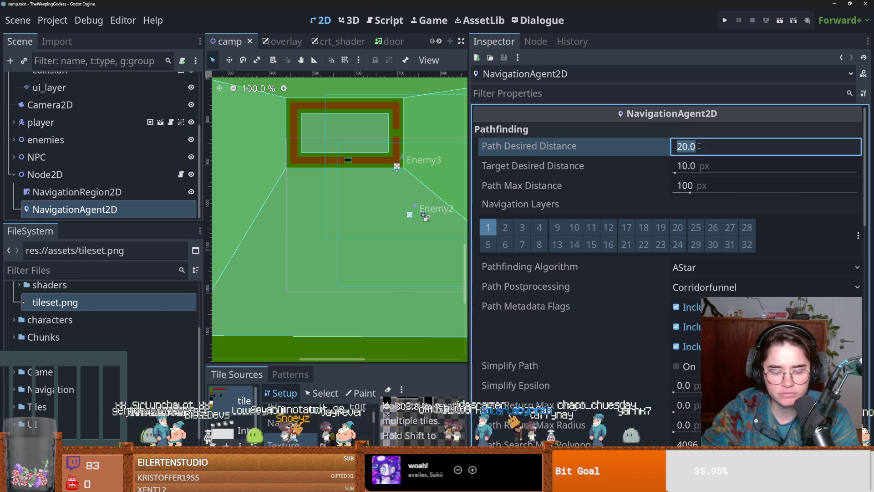
type("1")
key("Return")
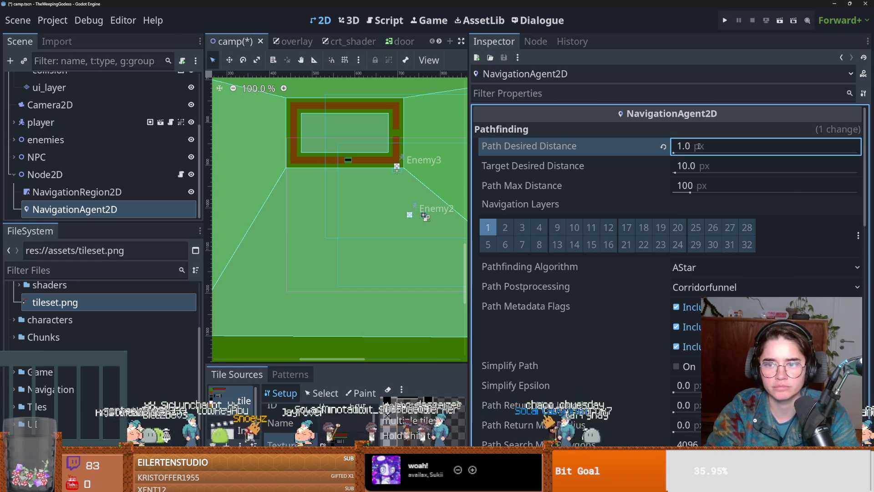
left_click(699, 146)
type("1")
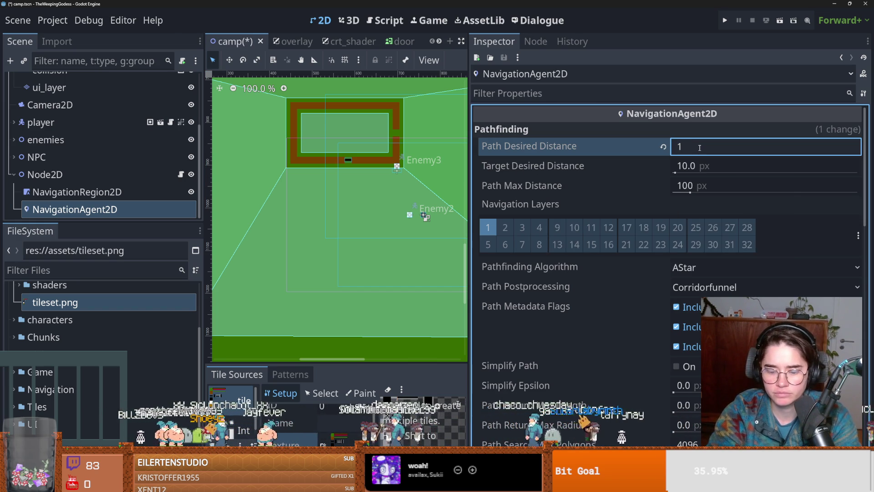
key("Return")
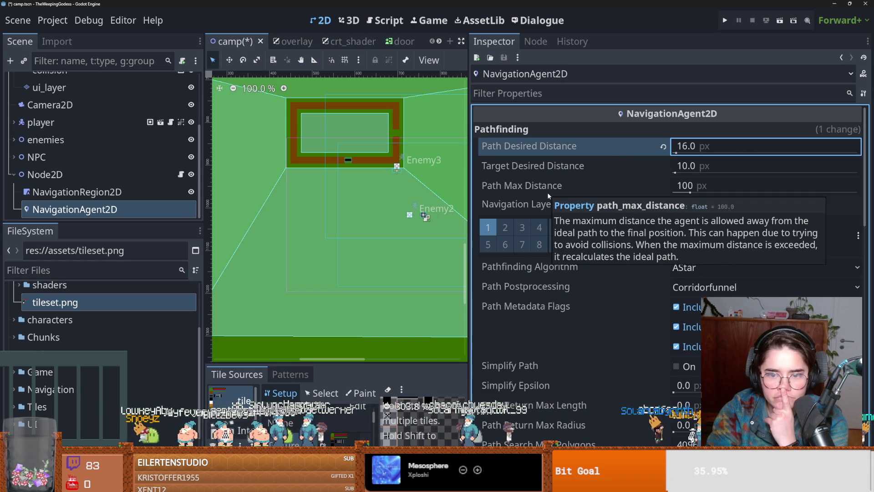
Return to the nav_agent.gd script from the Node2D's script icon
scroll(547, 192, "down", 2)
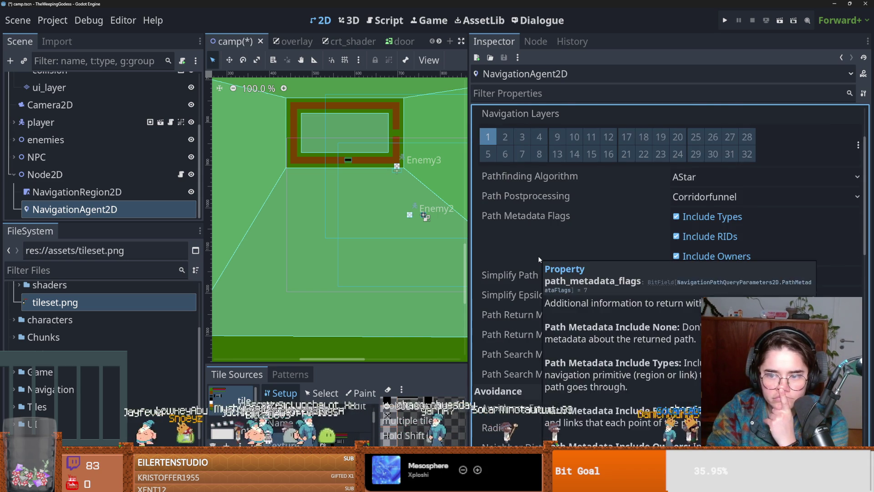
scroll(539, 256, "down", 3)
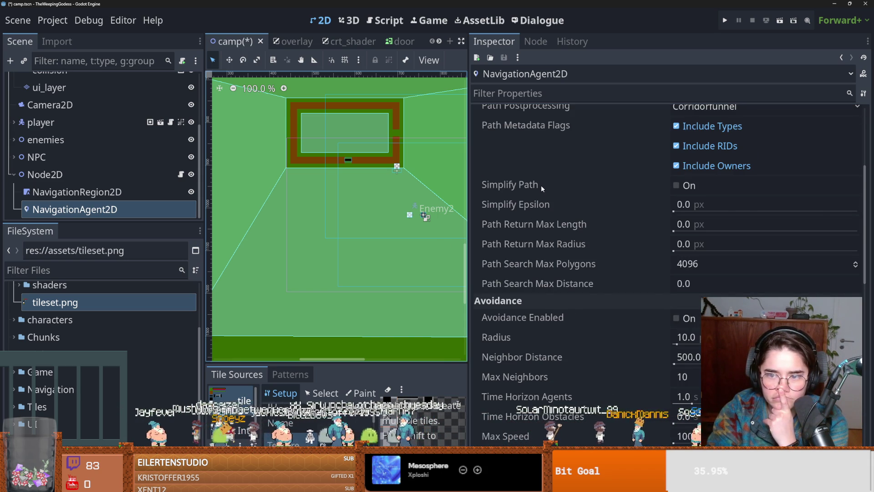
mouse_move(541, 186)
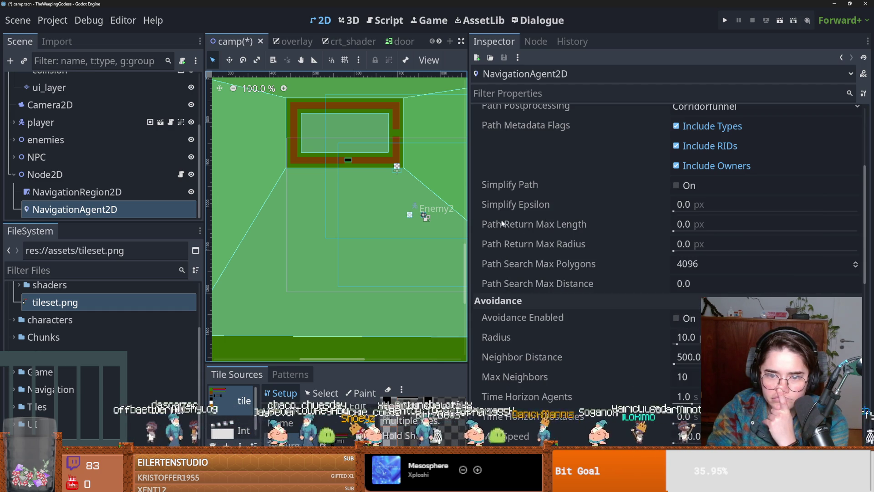
scroll(482, 241, "down", 2)
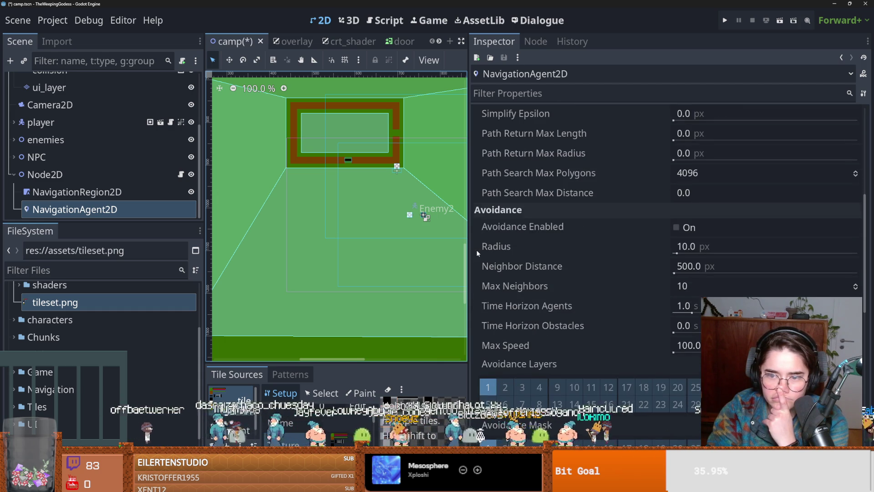
scroll(477, 254, "down", 4)
scroll(477, 254, "down", 2)
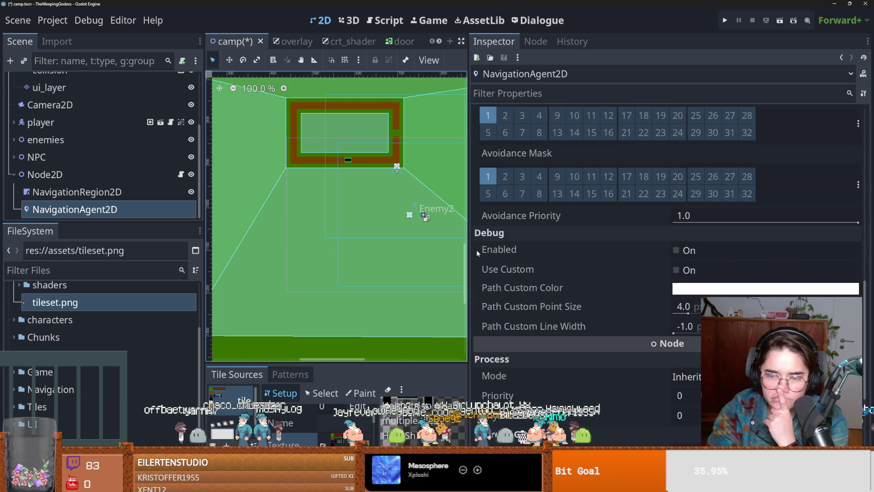
scroll(476, 249, "down", 3)
scroll(476, 249, "down", 2)
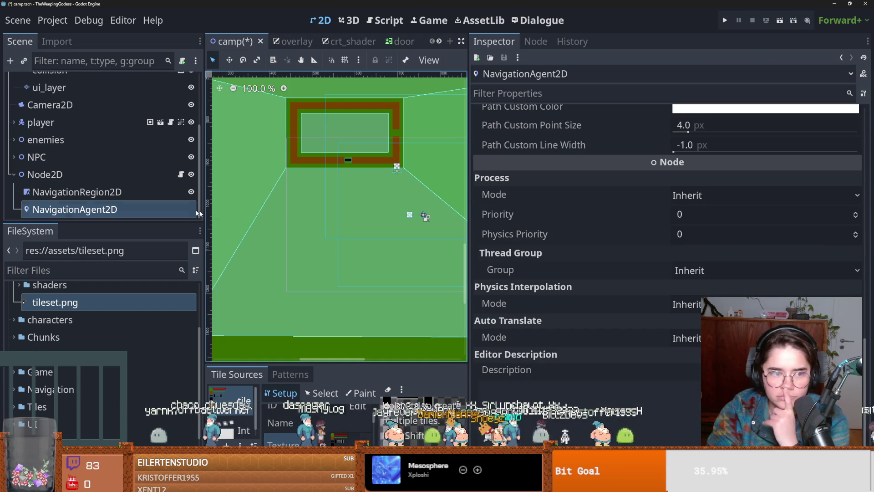
left_click(181, 174)
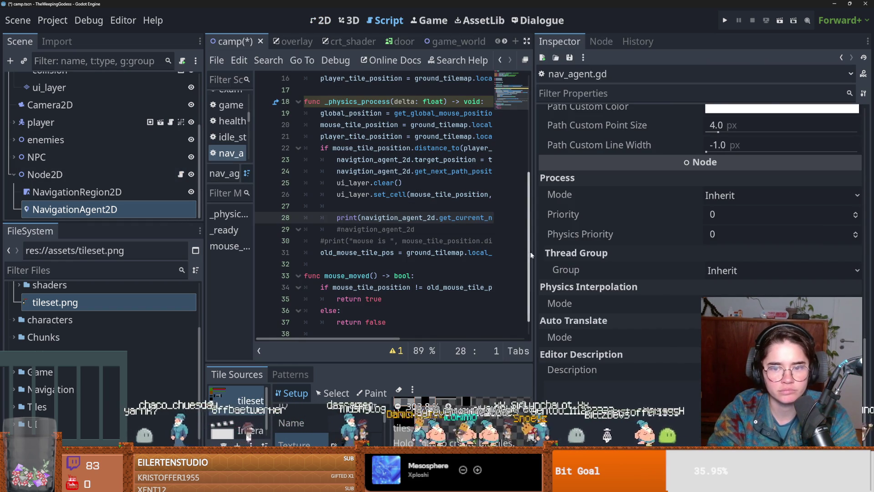
Write the loop header 'for path in get_current_navigation_path():' on line 27
left_click_drag(531, 255, 675, 254)
left_click(477, 207)
type("for path in")
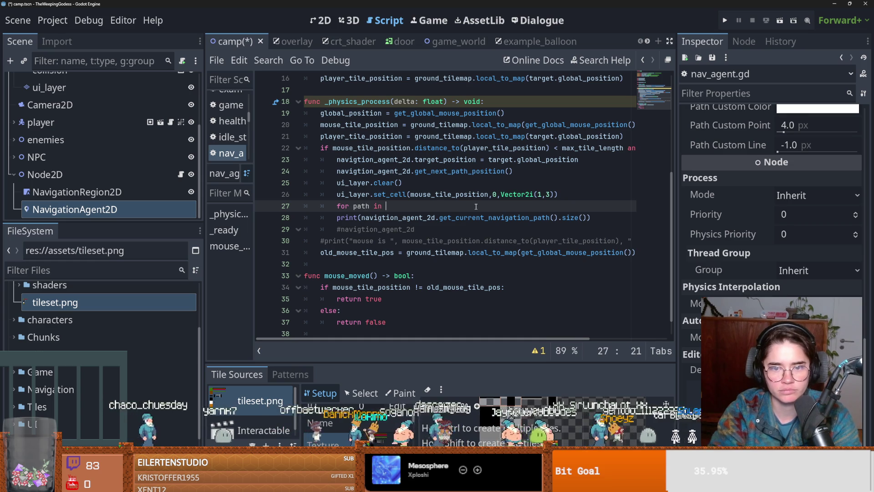
left_click_drag(557, 218, 367, 218)
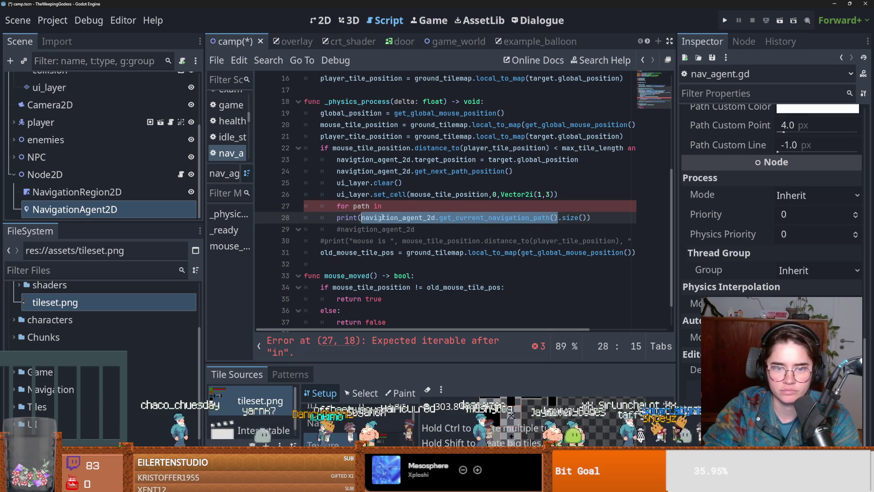
key("ctrl+c")
left_click(407, 207)
key("ctrl+v")
type(":")
key("Return")
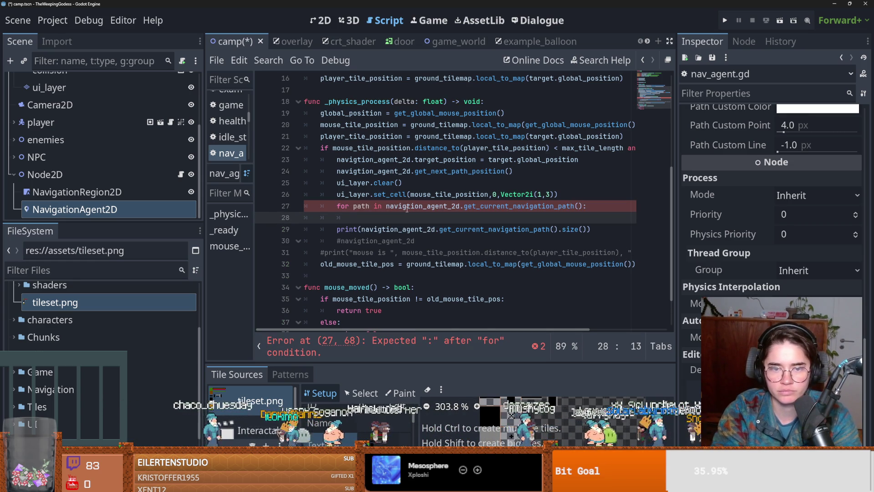
Put the ui_layer.set_cell call in the loop body with Vector2i(1,4), save, and run the game
left_click_drag(558, 195, 337, 195)
left_click(372, 221)
key("ctrl+v")
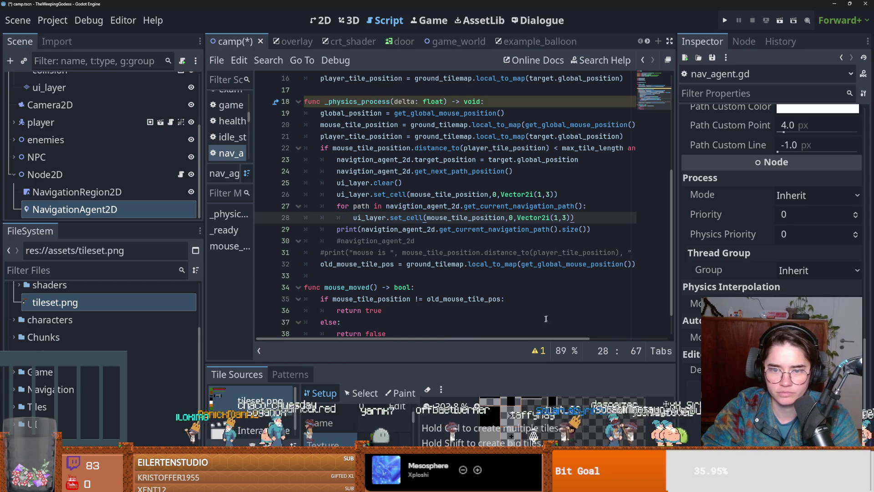
scroll(522, 420, "down", 1)
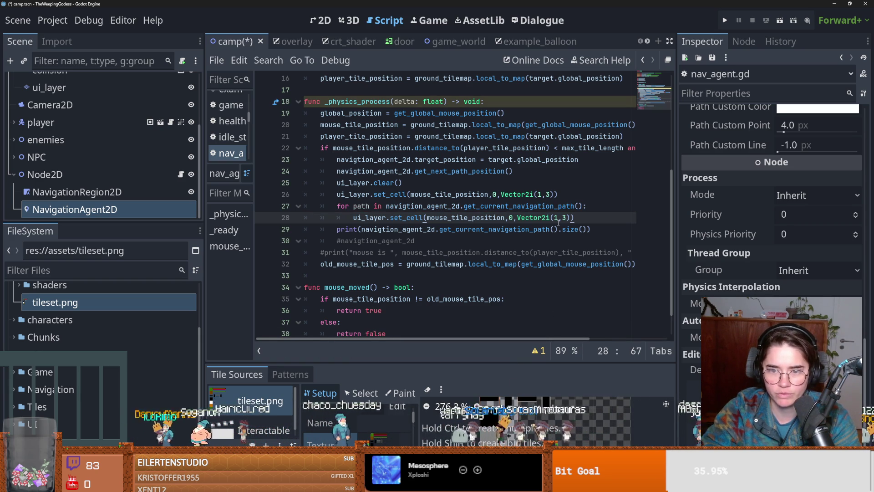
key("BackSpace")
type("4")
key("ctrl+s")
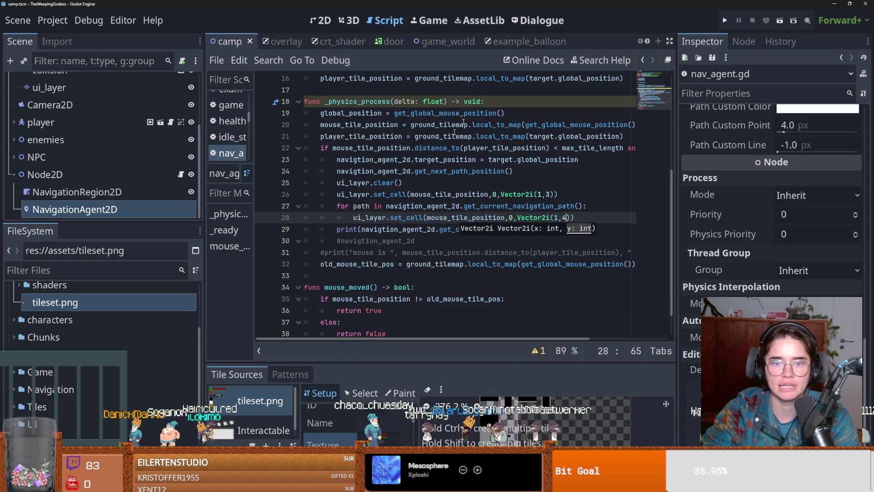
left_click(724, 20)
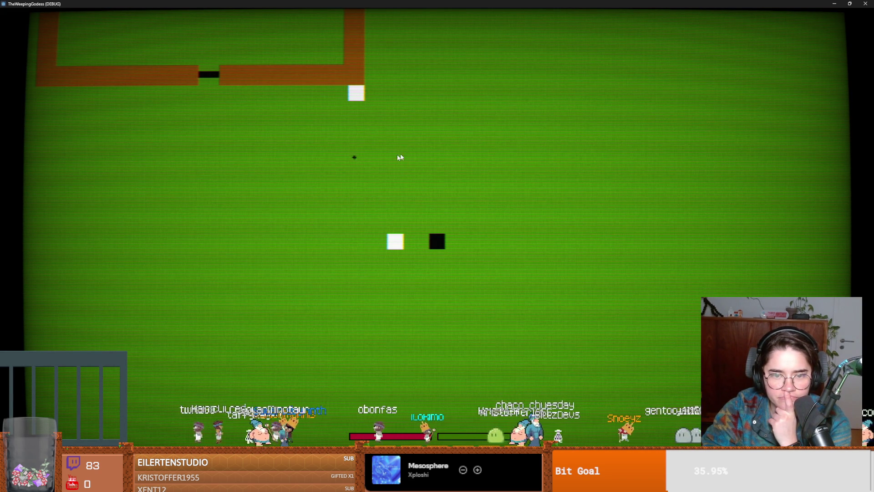
Stop the game and change max_tile_length on line 12 to 15.0
key("alt+F4")
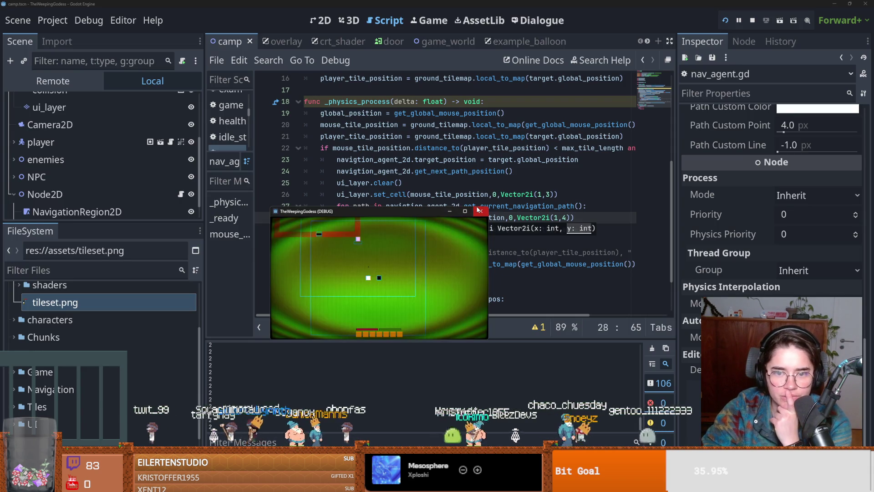
left_click(469, 233)
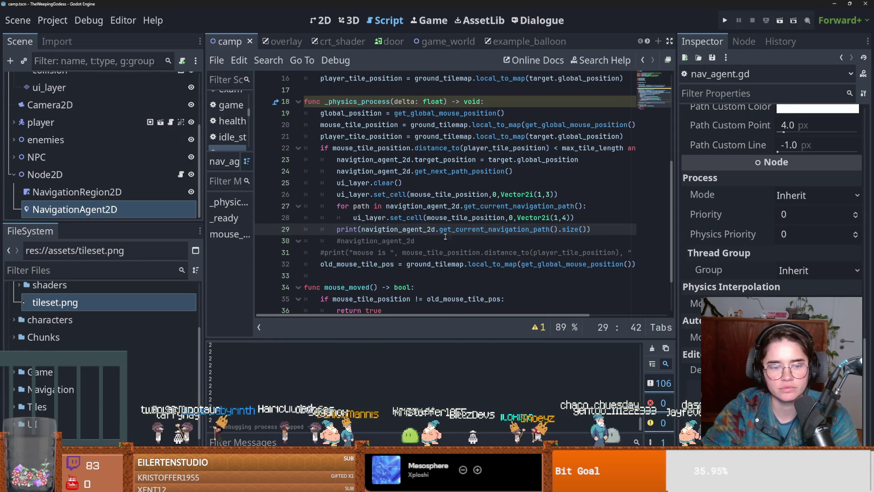
scroll(420, 216, "up", 4)
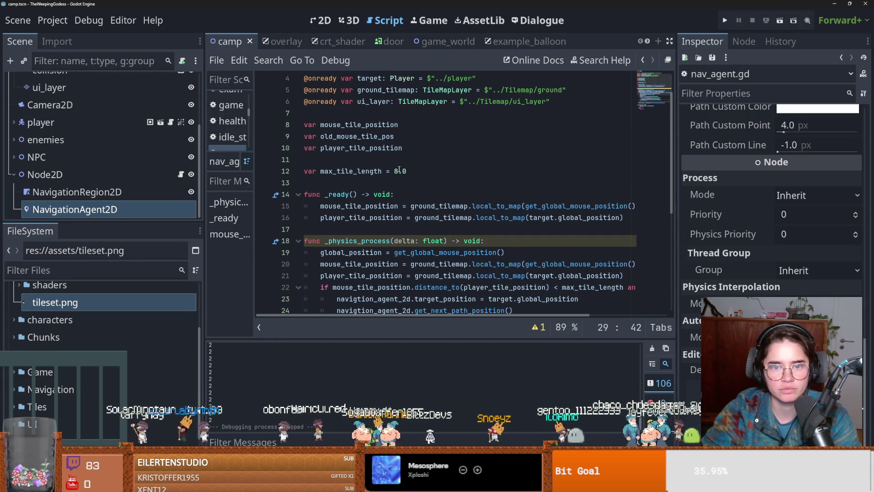
left_click(395, 171)
type("15")
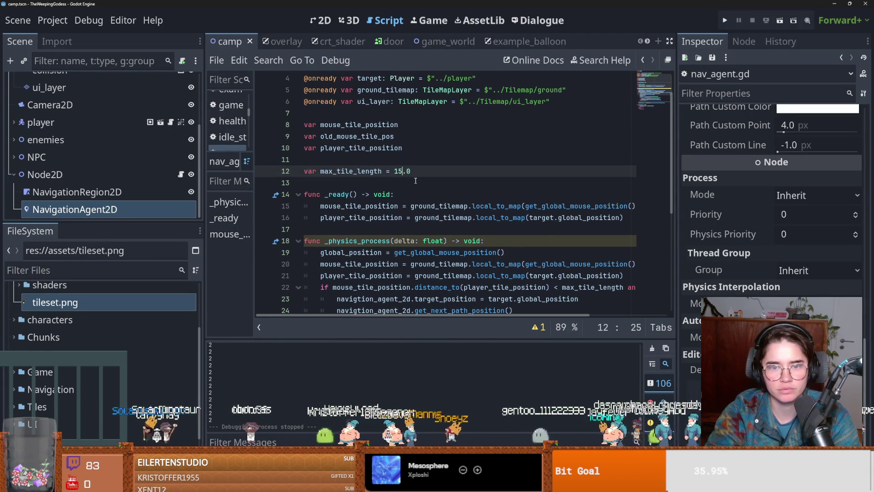
Test-run the game, then open the documentation for get_current_navigation_path
key("F5")
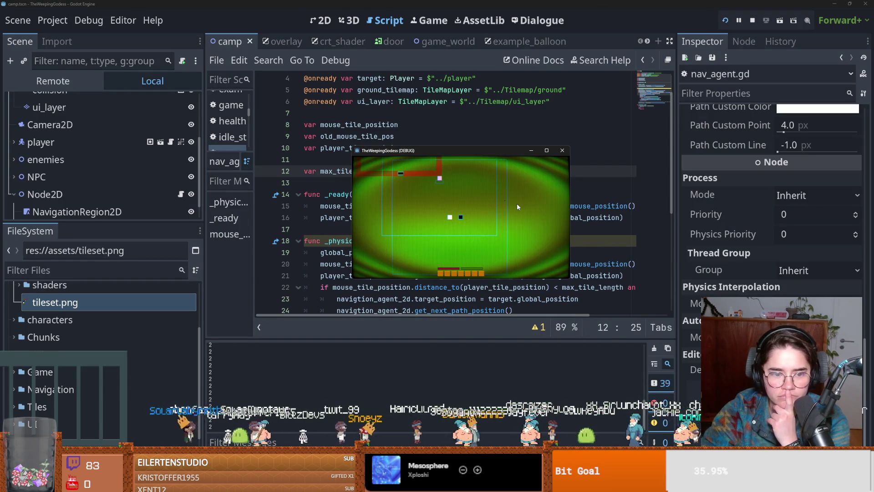
left_click(562, 150)
scroll(484, 233, "down", 4)
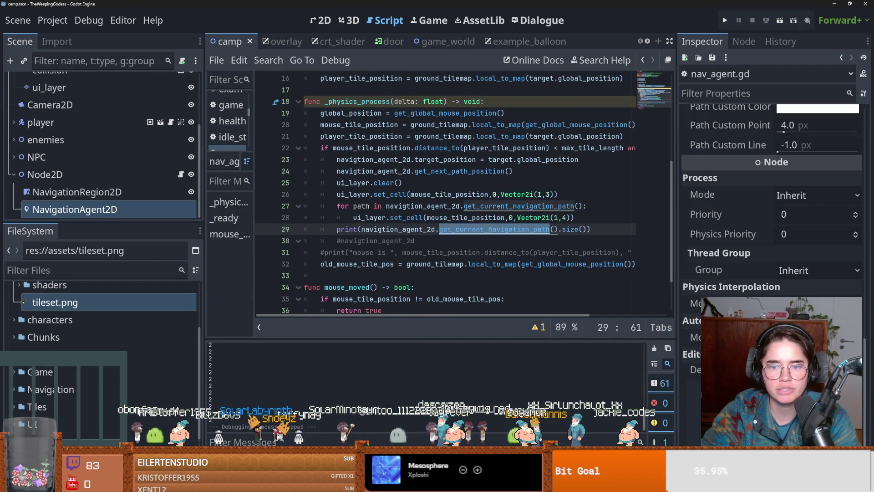
left_click(488, 230, "ctrl")
left_click_drag(671, 315, 666, 108)
scroll(414, 201, "down", 5)
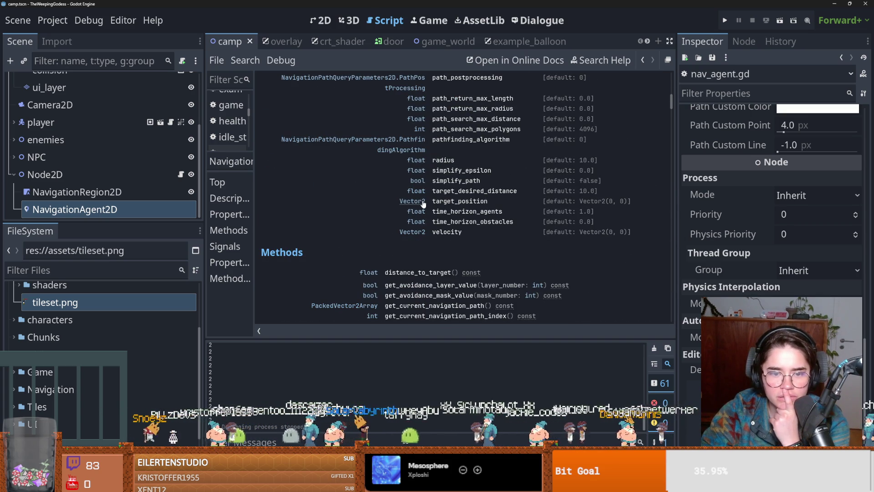
scroll(410, 206, "down", 5)
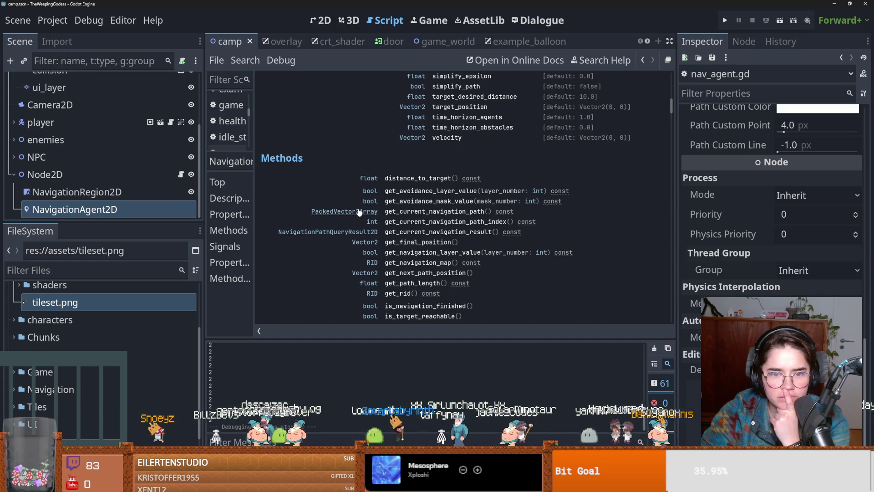
scroll(359, 212, "down", 6)
scroll(360, 212, "up", 10)
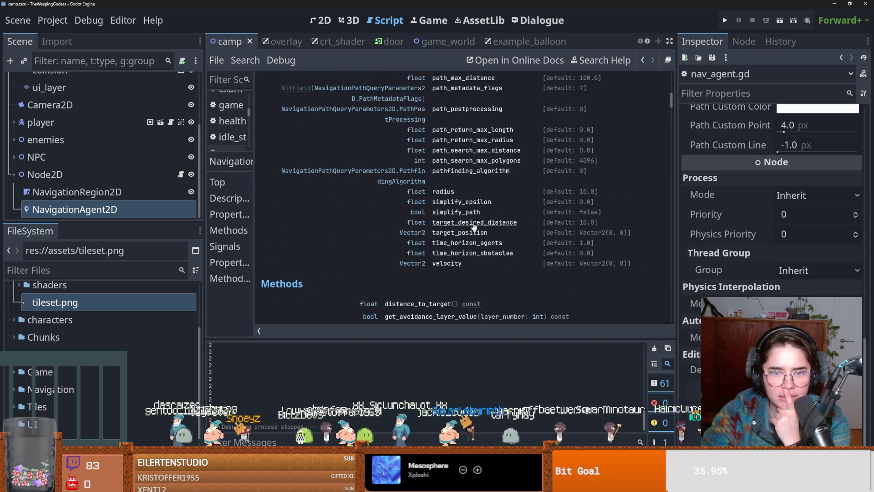
scroll(398, 173, "up", 1)
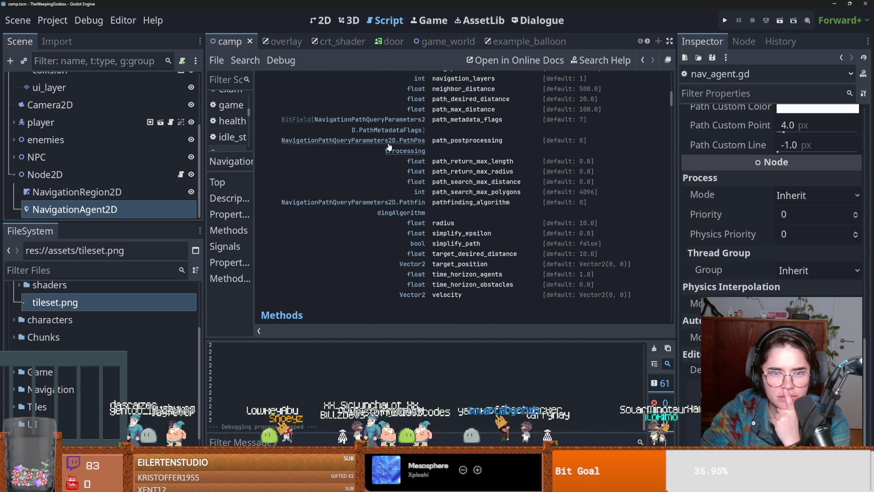
scroll(389, 146, "up", 6)
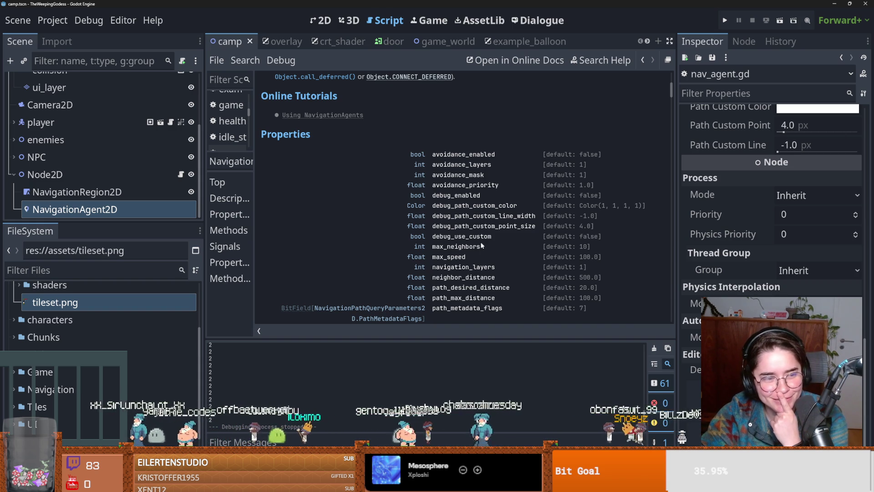
scroll(476, 243, "down", 2)
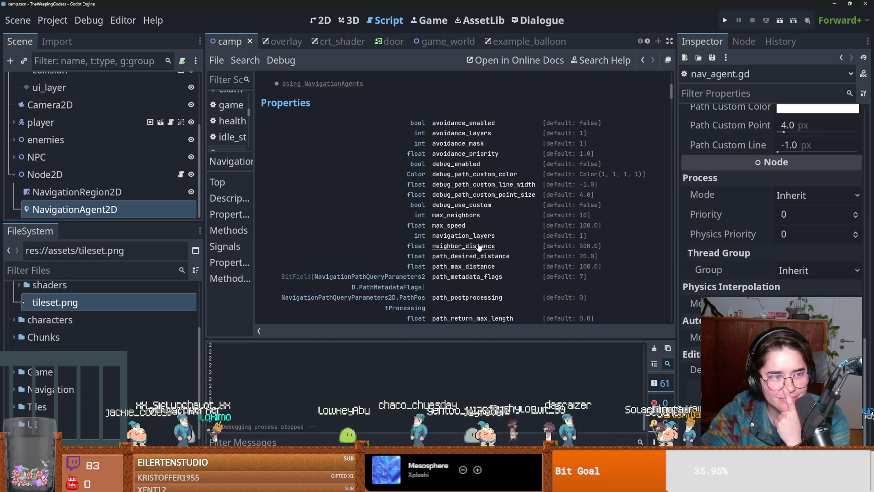
scroll(478, 250, "up", 2)
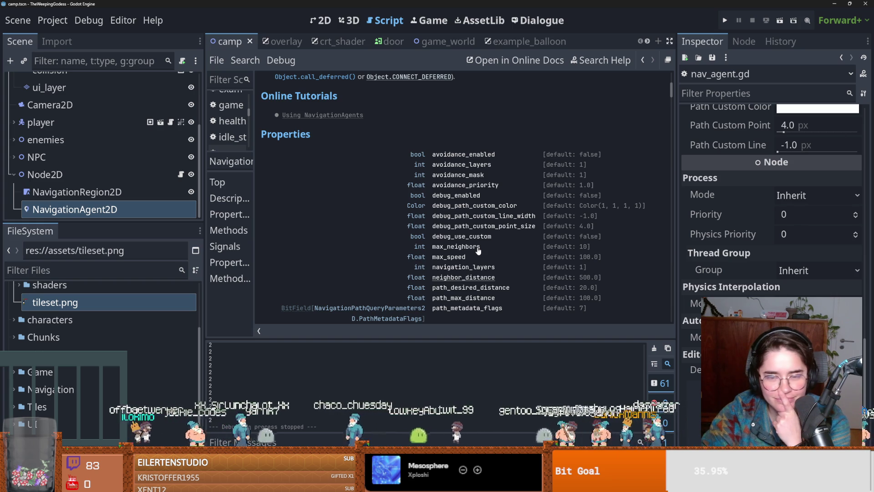
scroll(478, 250, "down", 4)
scroll(448, 263, "down", 3)
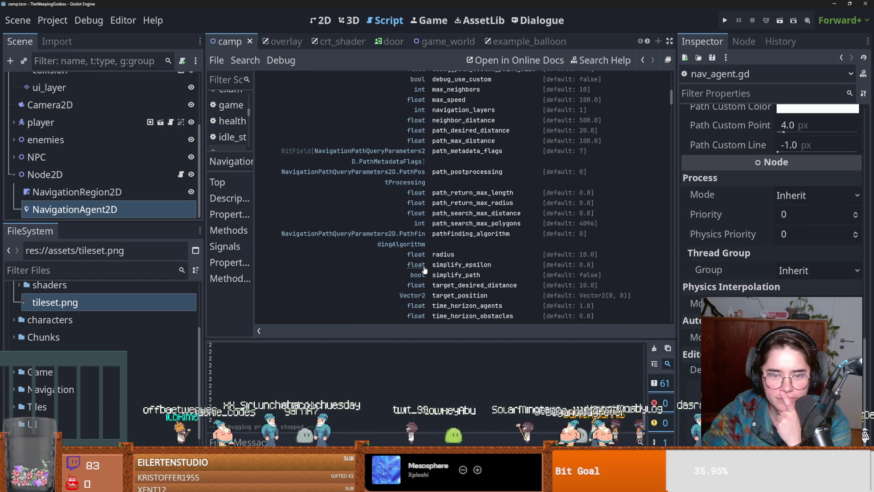
scroll(406, 217, "down", 1)
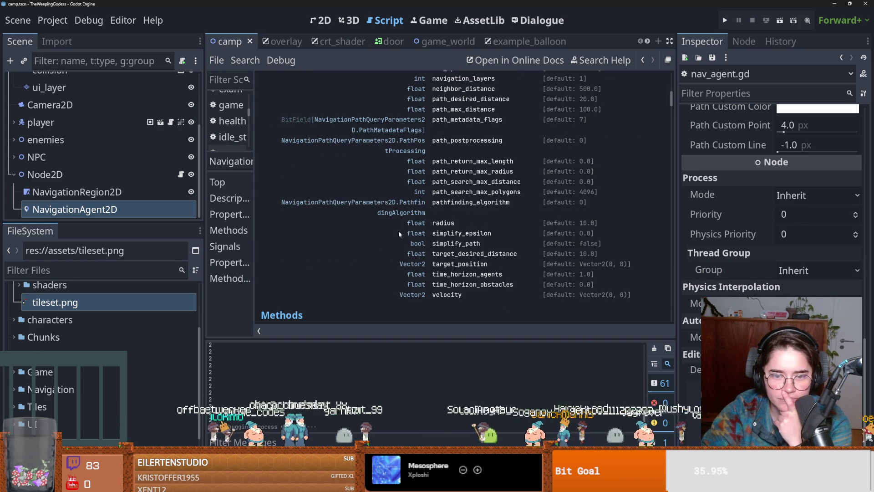
scroll(401, 233, "down", 4)
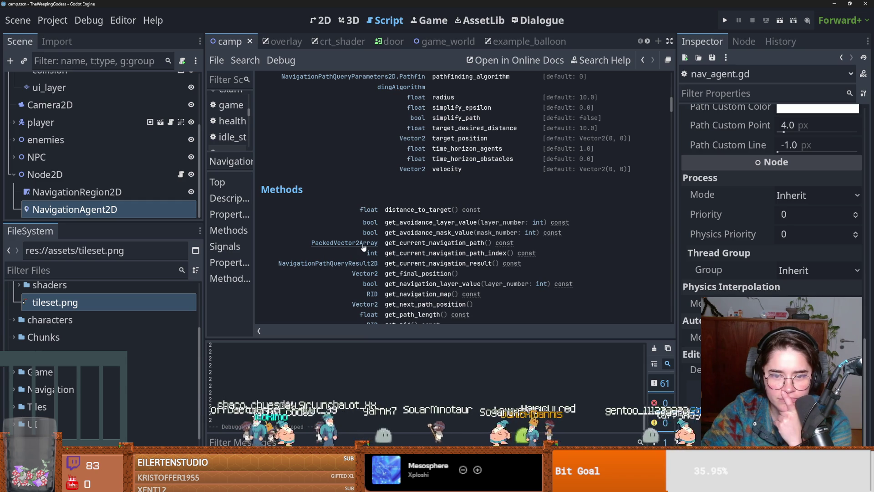
scroll(363, 247, "down", 5)
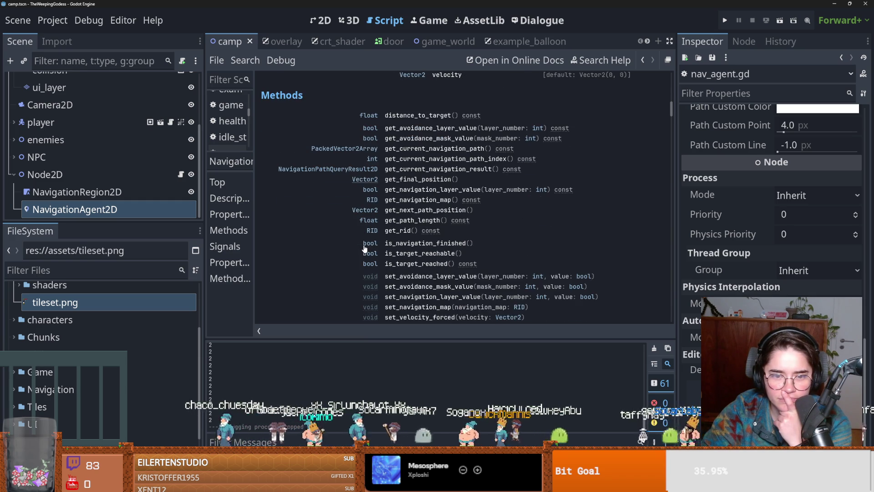
scroll(364, 248, "down", 1)
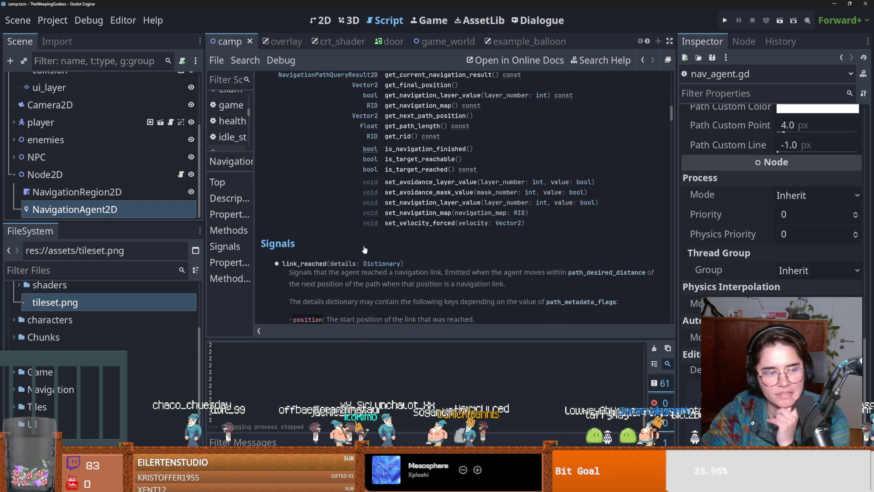
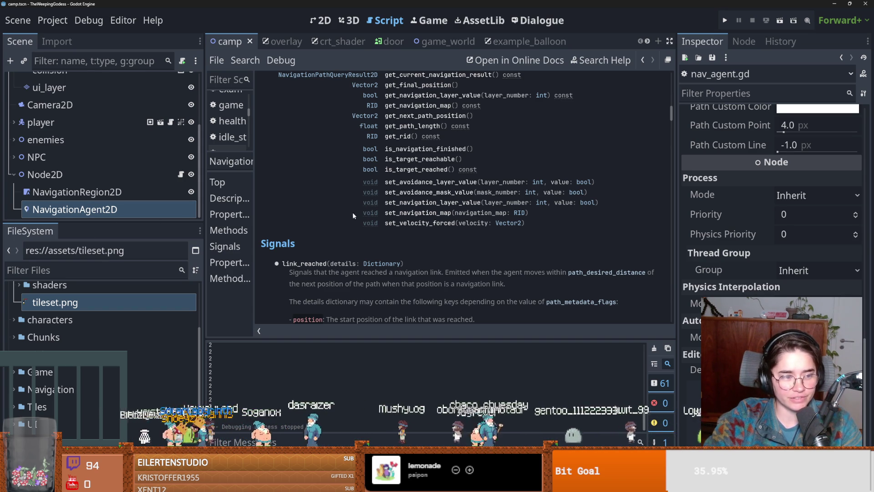
Read through the NavigationAgent2D Properties, Methods and Signals, then go back to nav_agent.gd
scroll(336, 219, "down", 3)
scroll(328, 221, "up", 3)
scroll(328, 220, "down", 6)
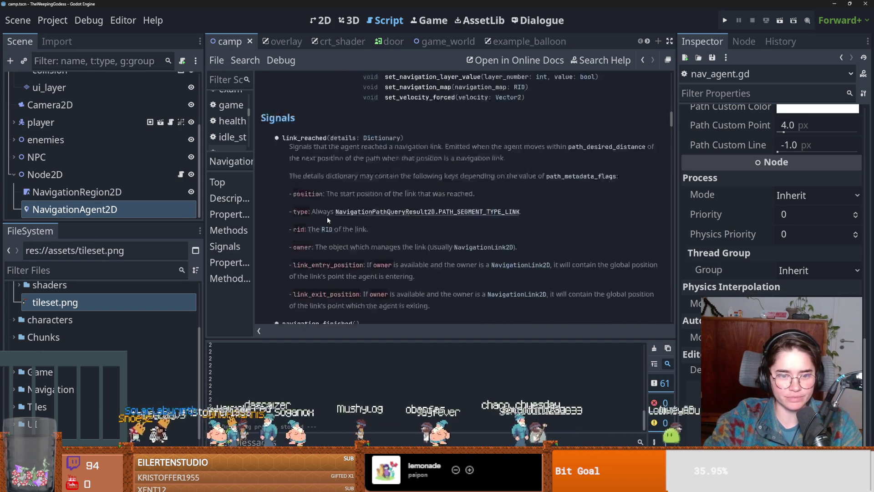
scroll(327, 217, "down", 3)
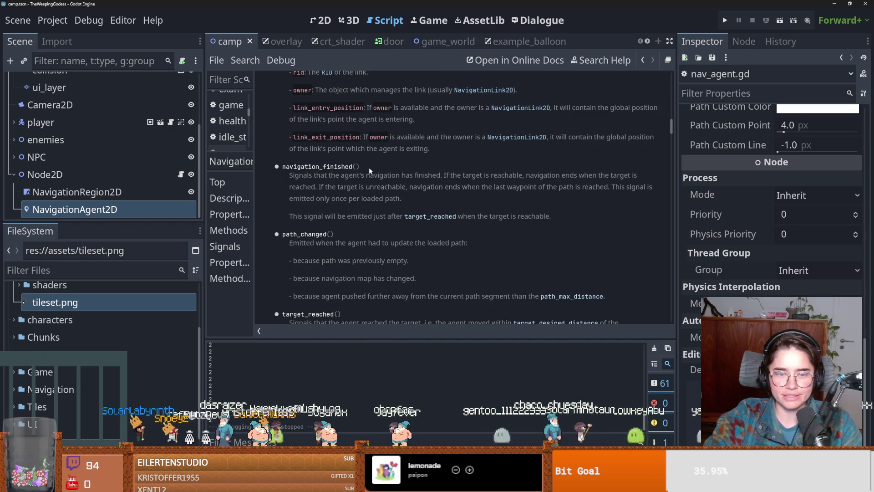
scroll(426, 223, "up", 8)
scroll(428, 238, "up", 3)
scroll(373, 240, "up", 3)
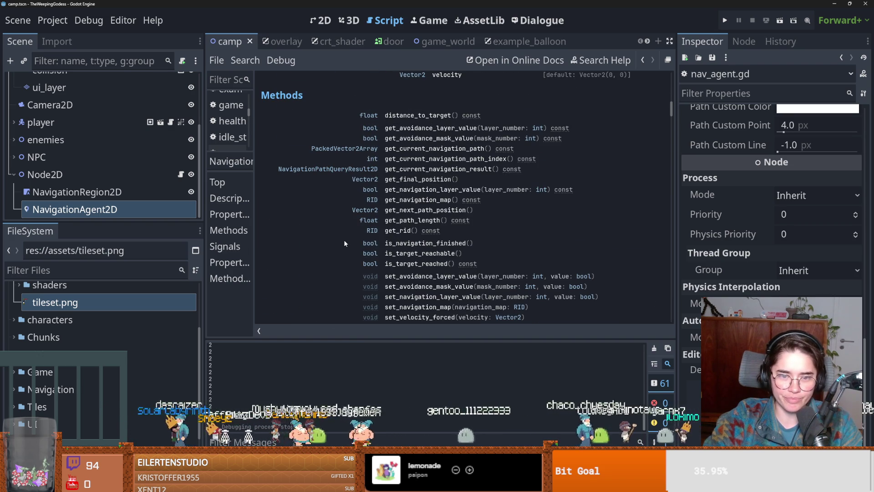
scroll(344, 241, "down", 2)
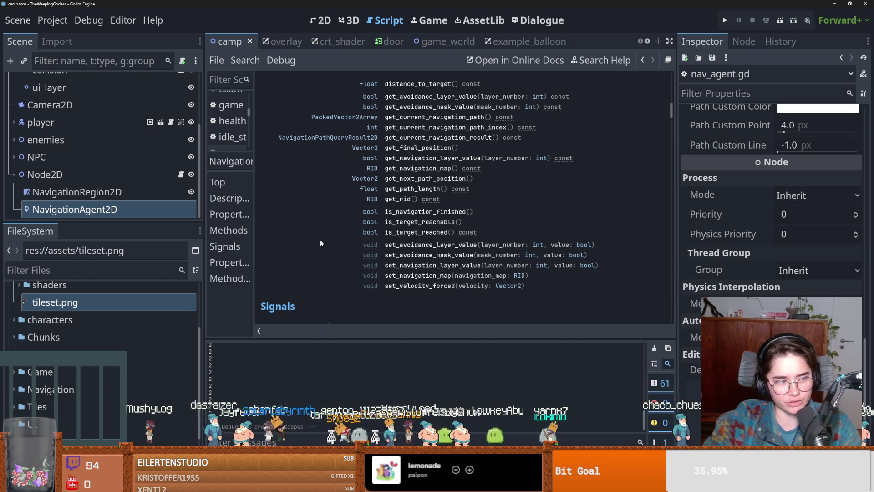
scroll(336, 232, "up", 1)
scroll(337, 232, "down", 1)
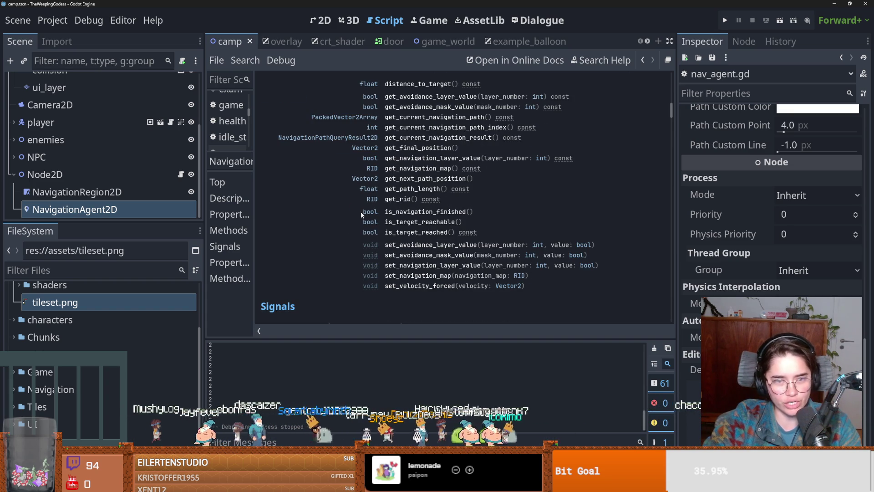
scroll(332, 194, "up", 1)
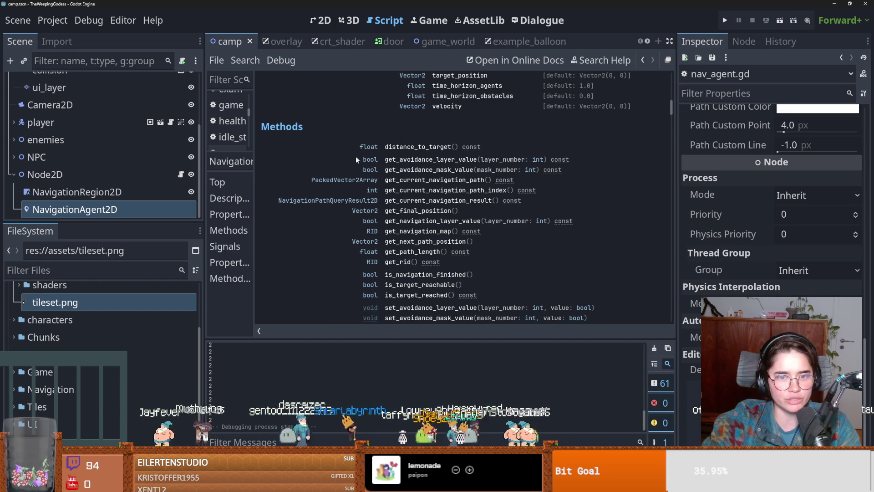
scroll(360, 168, "up", 3)
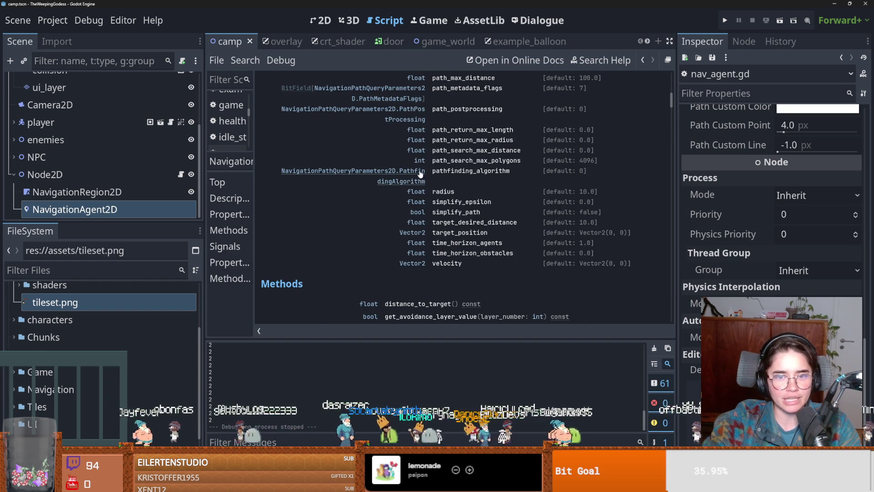
scroll(401, 191, "up", 3)
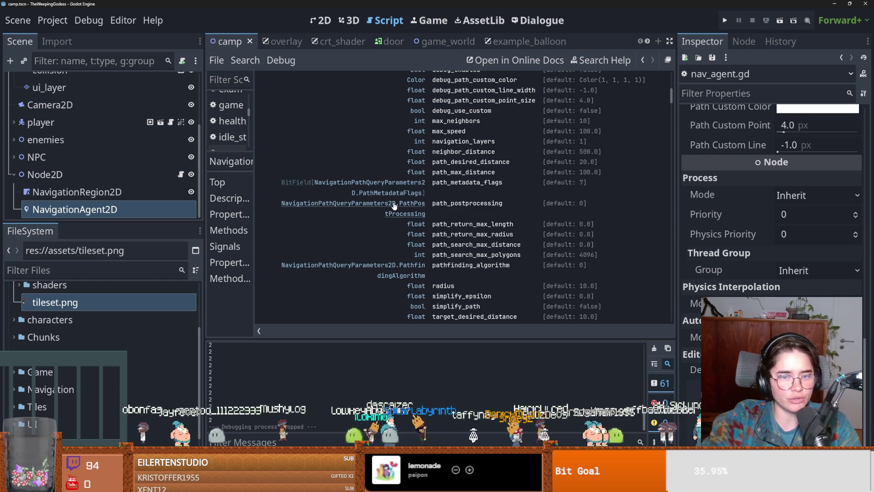
scroll(396, 214, "up", 3)
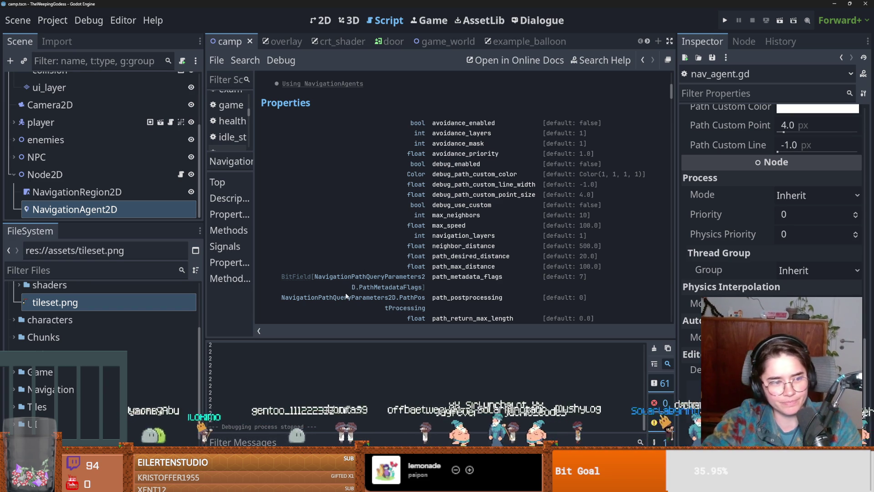
scroll(371, 242, "down", 1)
scroll(378, 241, "up", 1)
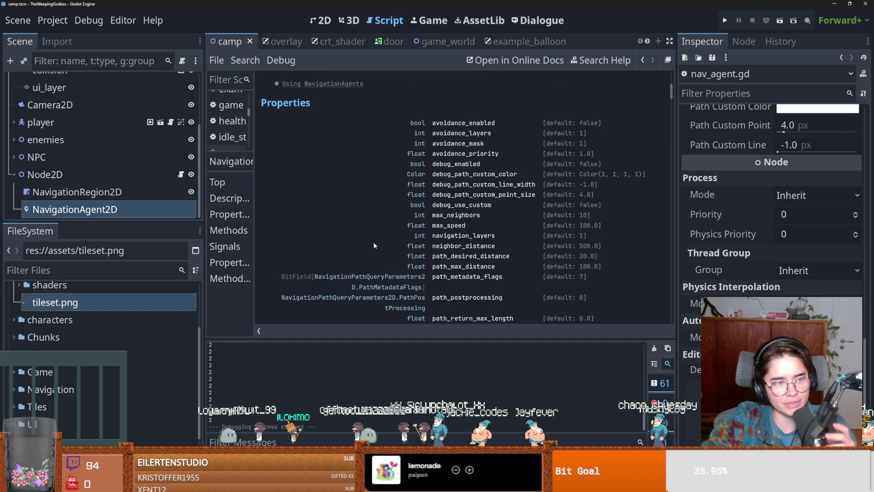
scroll(379, 248, "down", 1)
scroll(379, 247, "up", 2)
scroll(379, 248, "down", 1)
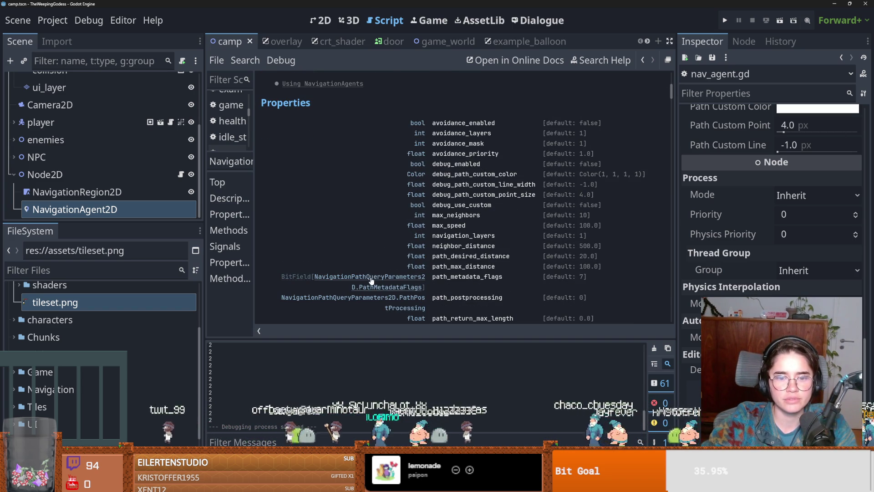
scroll(372, 278, "down", 5)
scroll(372, 281, "down", 1)
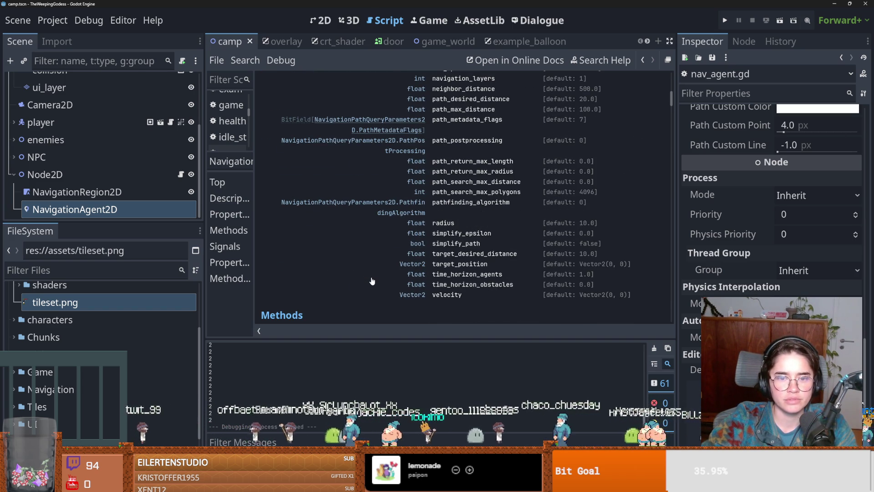
scroll(372, 281, "down", 5)
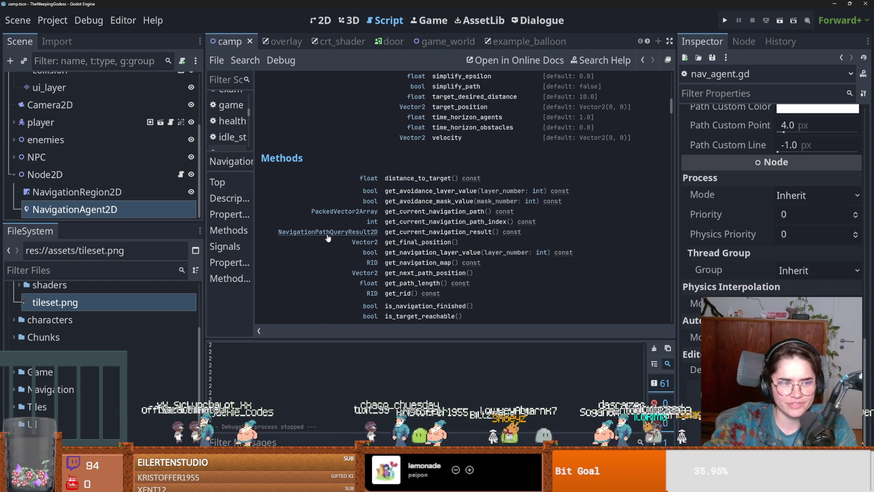
scroll(328, 238, "down", 2)
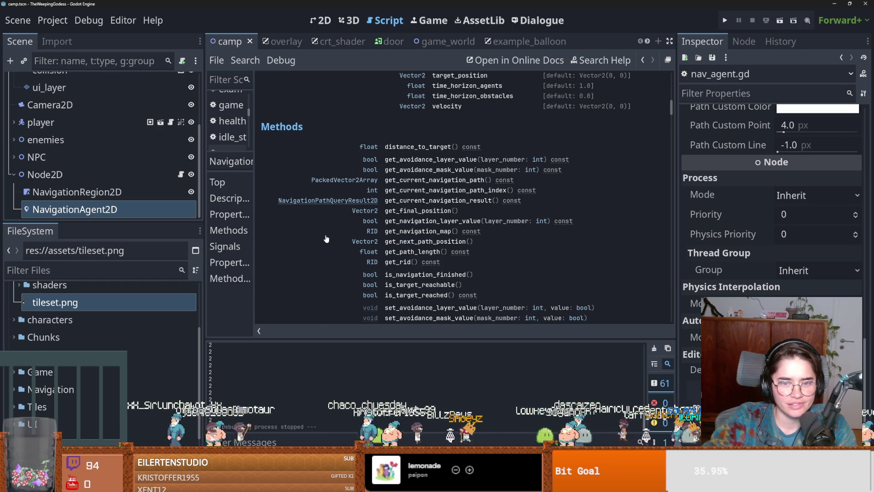
scroll(325, 238, "down", 5)
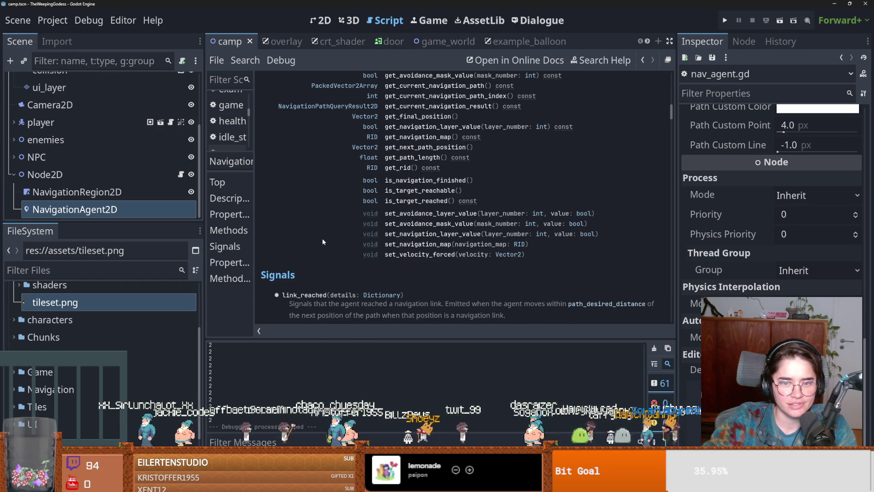
scroll(323, 241, "up", 3)
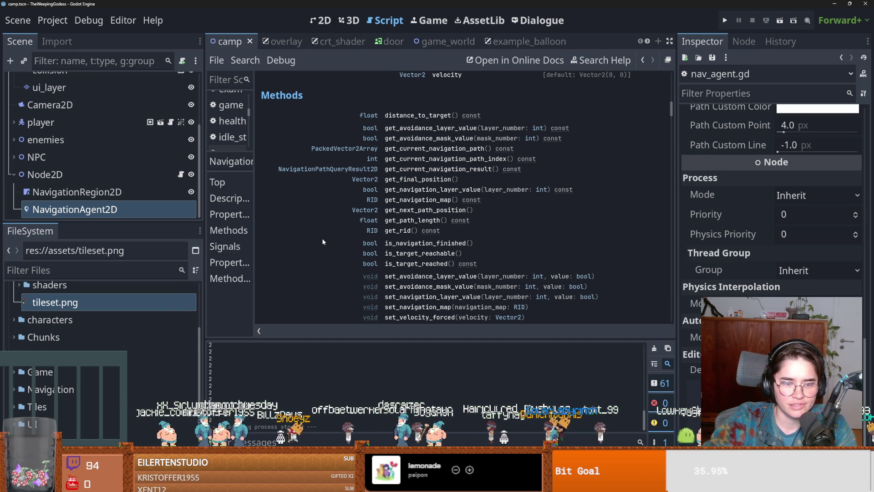
left_click(181, 175)
Make line 28's set_cell use path instead of mouse_tile_position and test-run the game
left_click(386, 222)
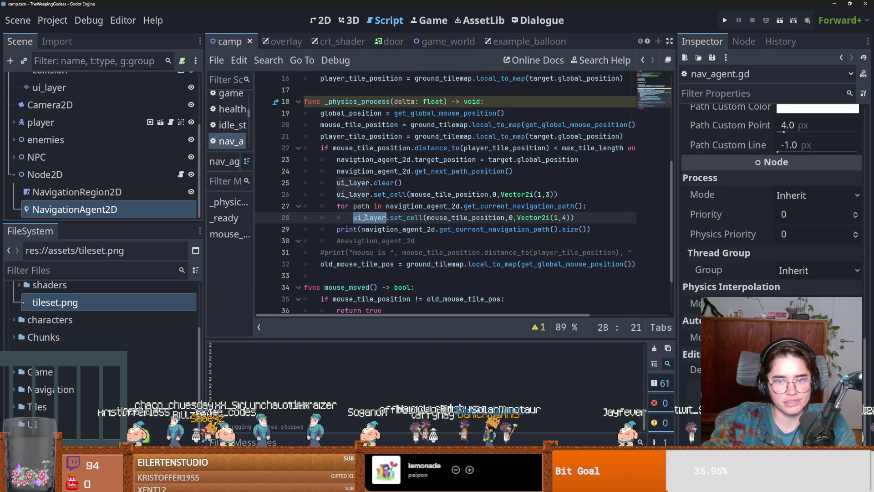
double_click(466, 219)
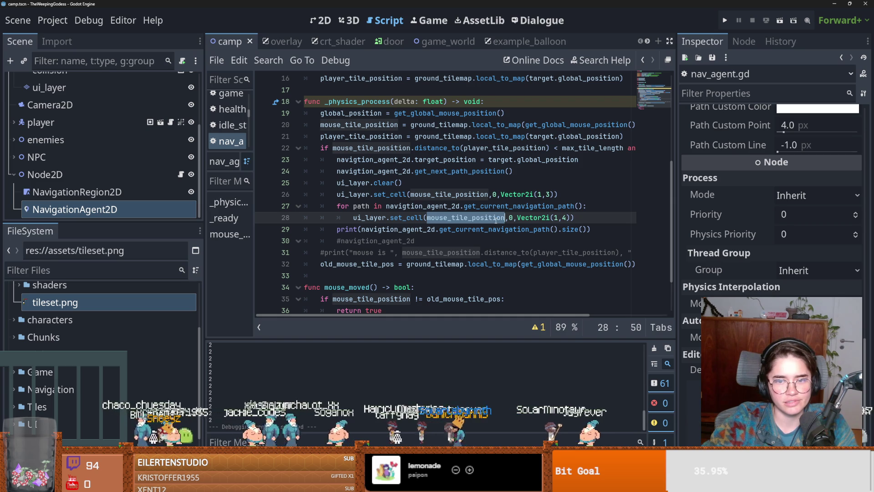
double_click(361, 206)
key("ctrl+c")
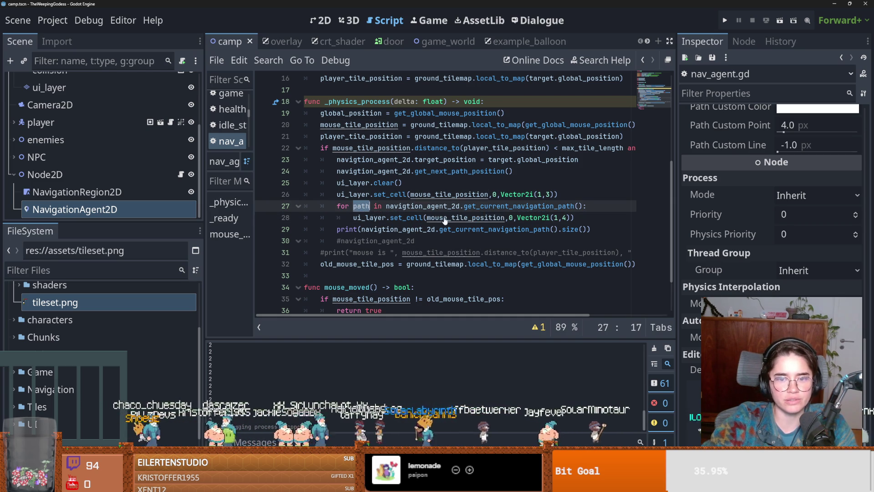
double_click(445, 221)
key("ctrl+v")
left_click(725, 20)
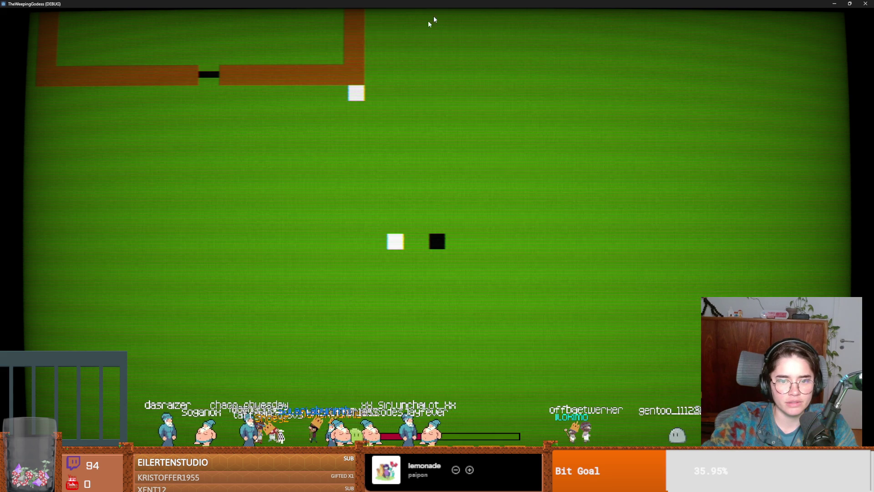
key("super+Down")
left_click(519, 160)
Add a temporary print("path: ", path) line, rerun to see the path points, then delete it
left_click(599, 210)
key("Return")
key("BackSpace")
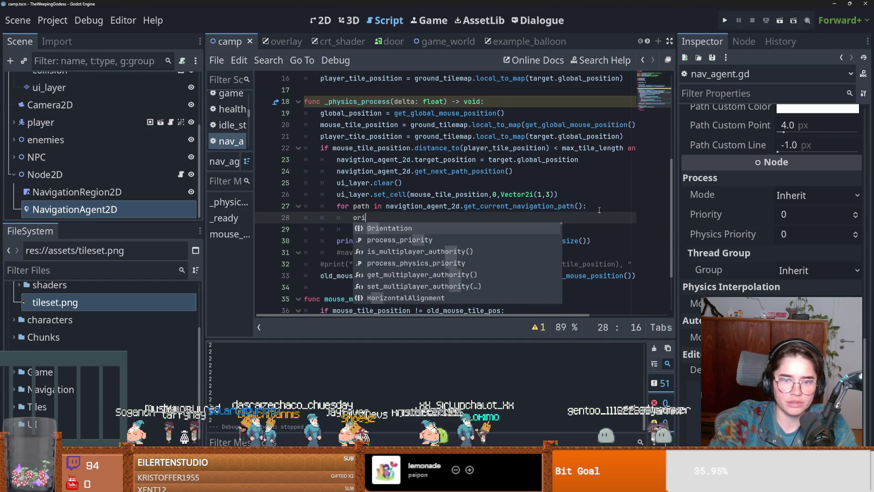
key("BackSpace")
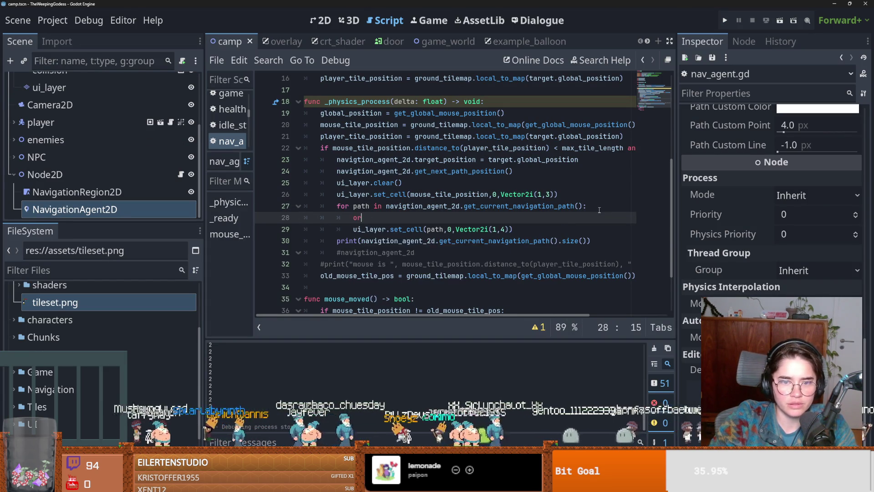
key("Escape")
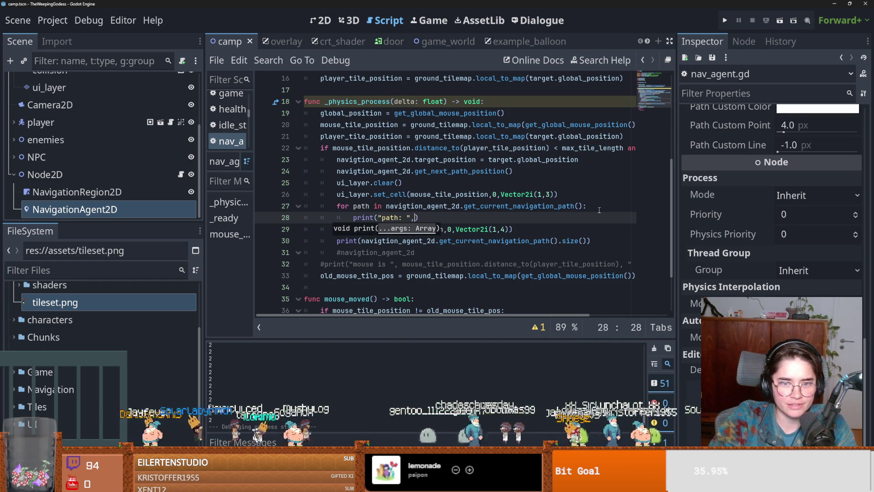
type("path")
left_click(729, 22)
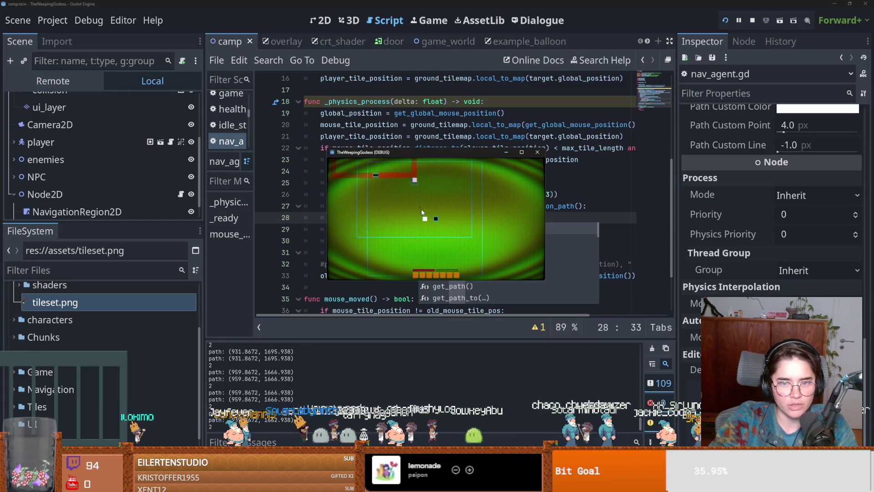
left_click(537, 152)
left_click_drag(440, 218, 315, 215)
key("BackSpace")
key("Tab")
key("Tab")
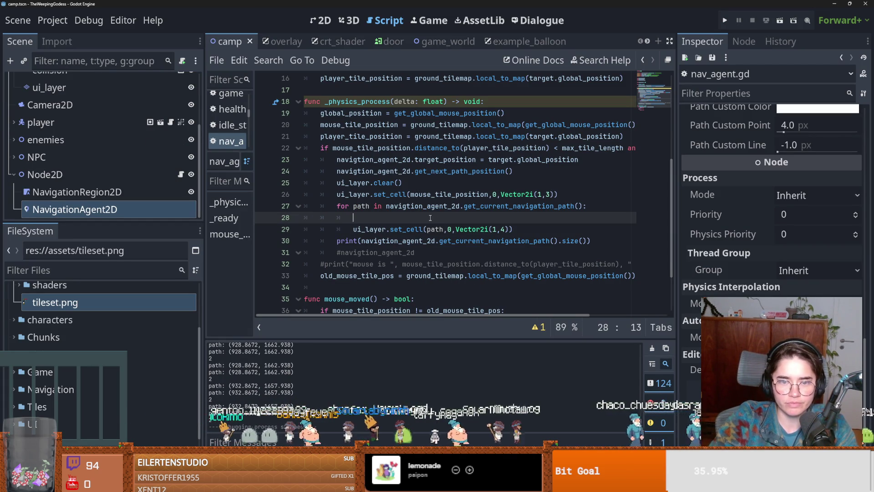
Change set_cell's coordinate to ui_layer.local_to_map(path) and test-run the game
double_click(433, 229)
type("ui_")
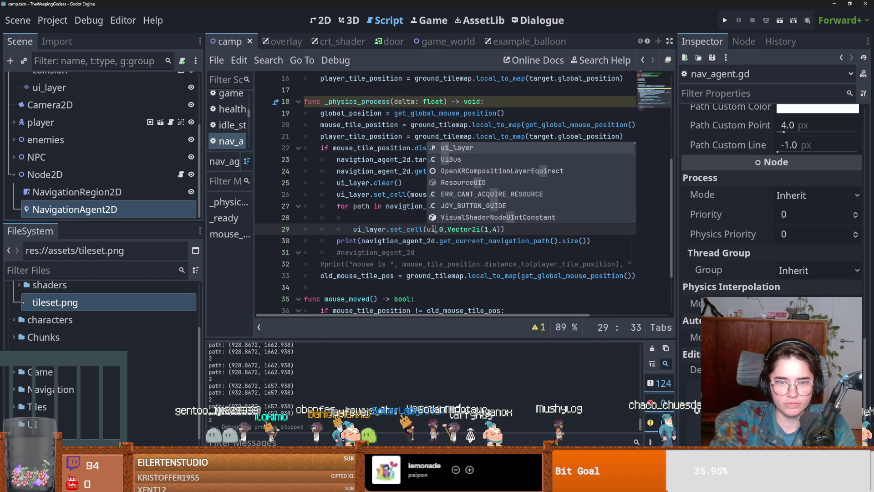
key("Return")
type(".")
type("local")
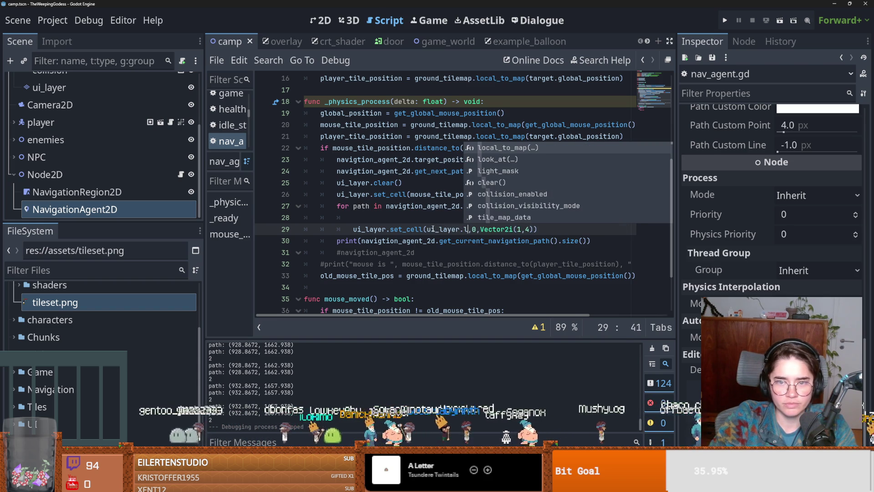
key("Return")
type("path")
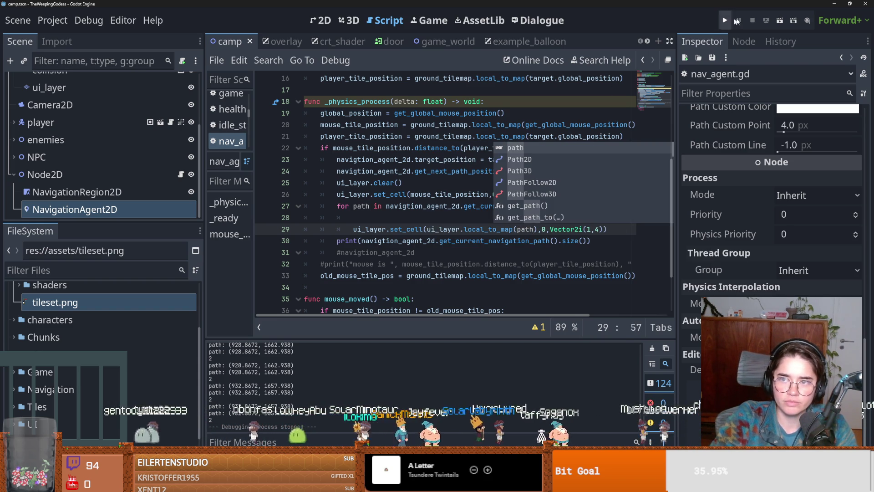
left_click(725, 21)
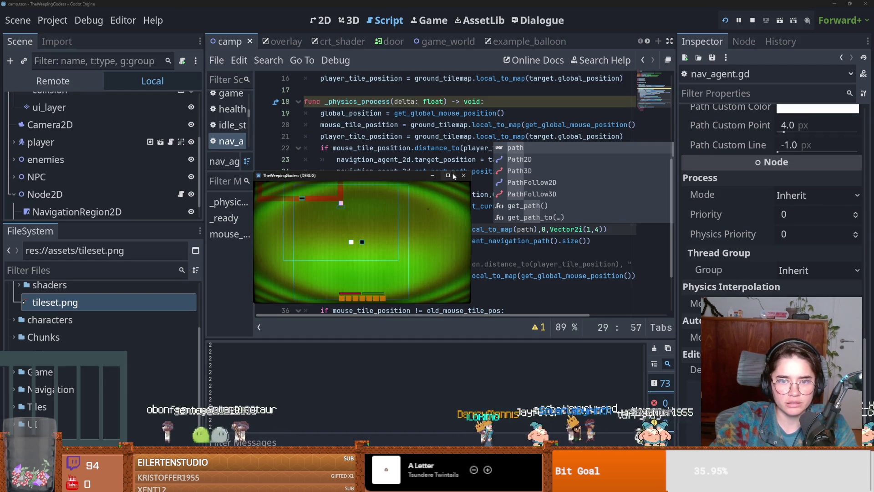
left_click(467, 175)
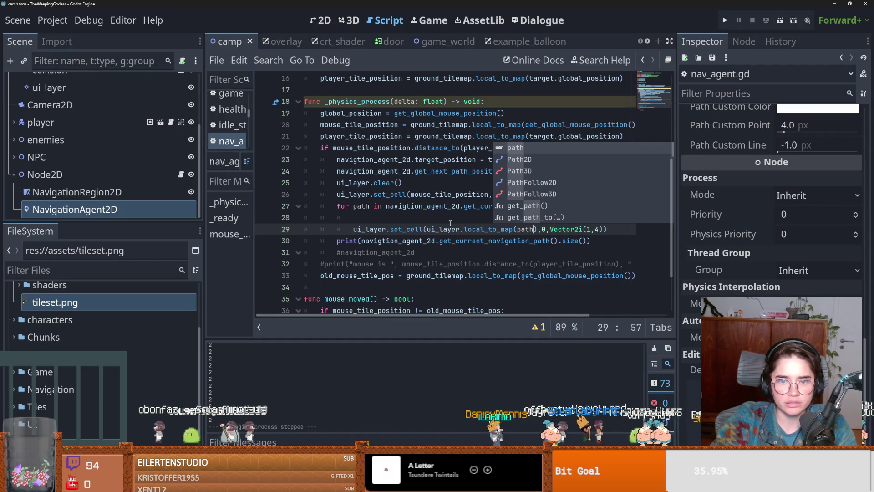
Print ui_layer.local_to_map(path) on line 28 and rerun, showing tile coordinates like (59, 108)
left_click(431, 219)
type("print(")
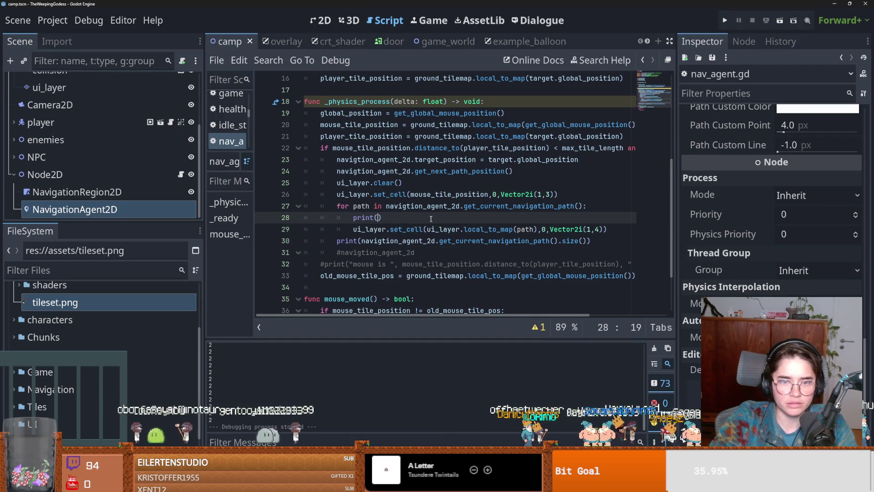
left_click_drag(537, 229, 427, 229)
key("ctrl+c")
left_click(378, 218)
key("ctrl+v")
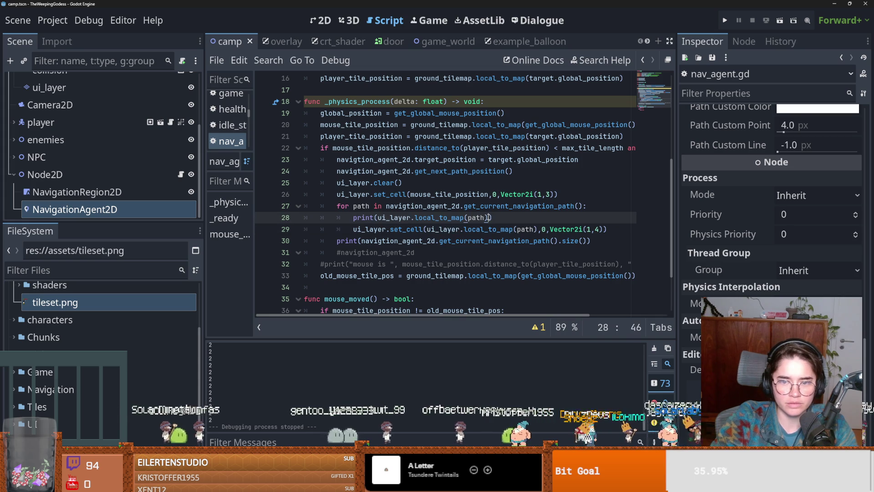
left_click(723, 21)
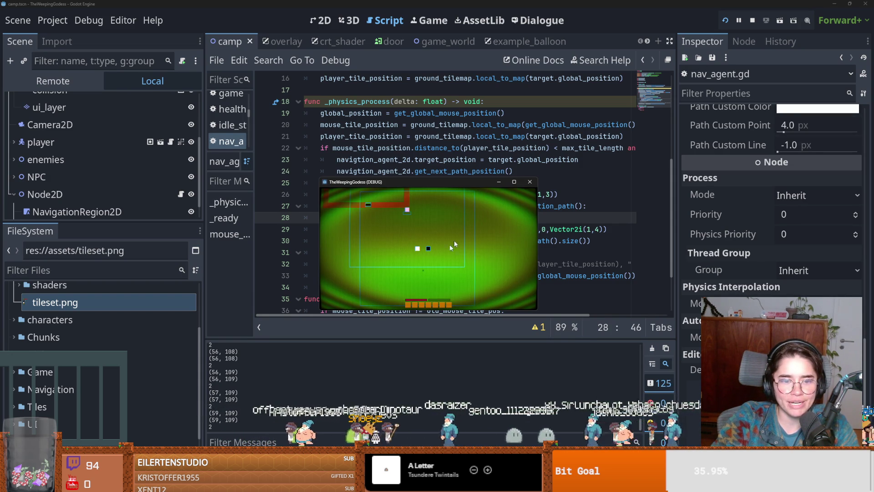
left_click(530, 182)
left_click(572, 199)
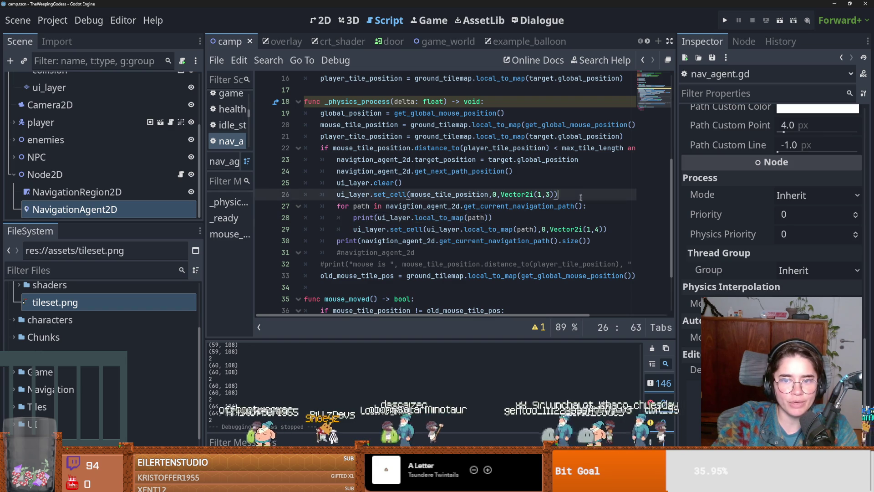
Add print("mouse ", mouse_tile_position) on line 27 and run, getting values like (51, 59)
key("Return")
type("print")
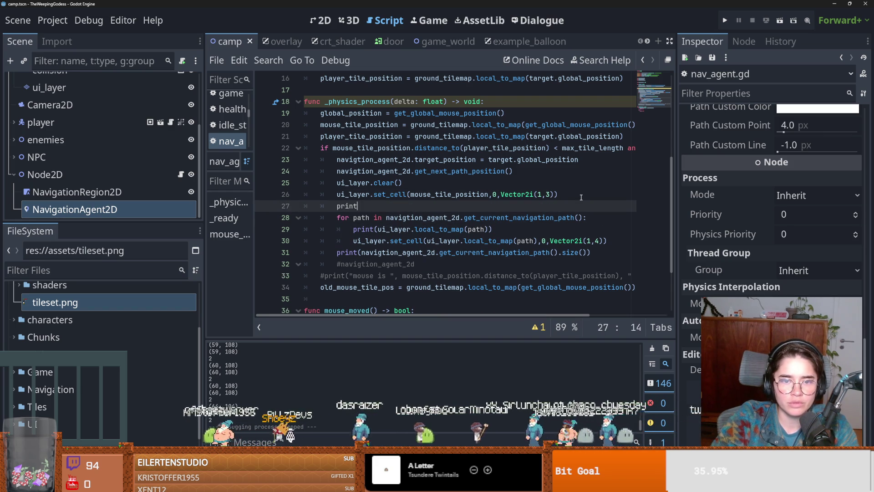
type("(\"mouse \", ")
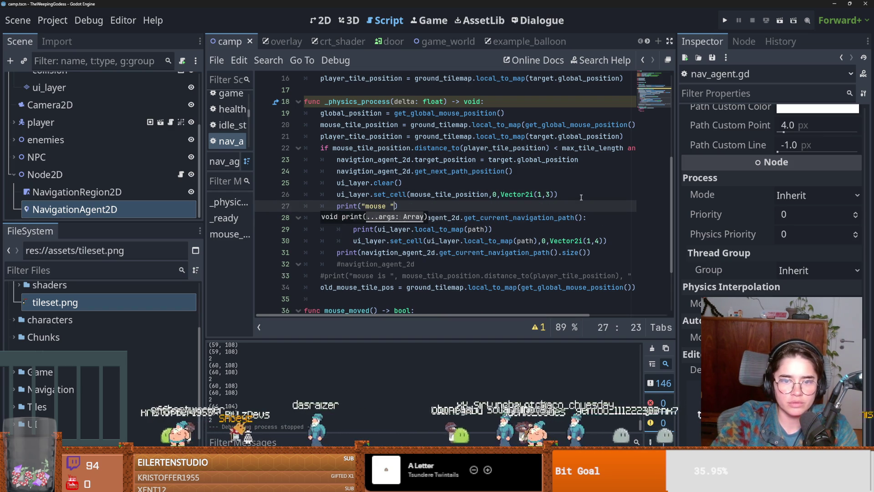
type("mouse")
key("Down")
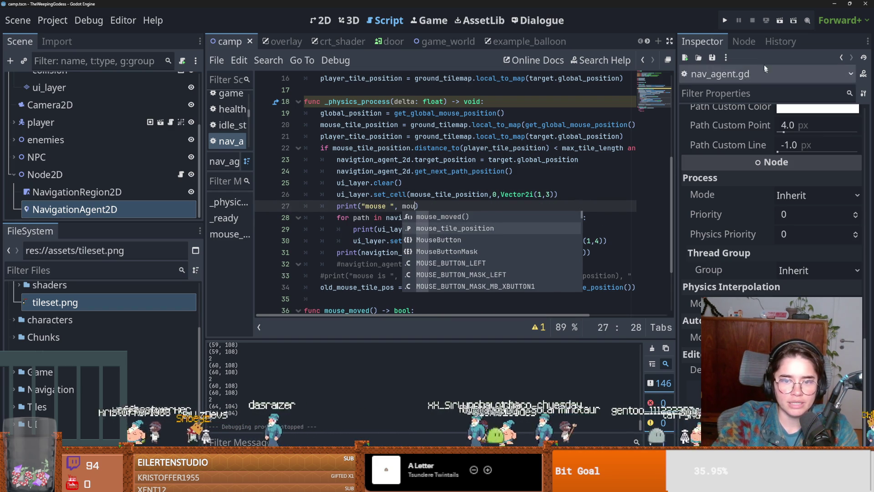
key("Return")
left_click(724, 23)
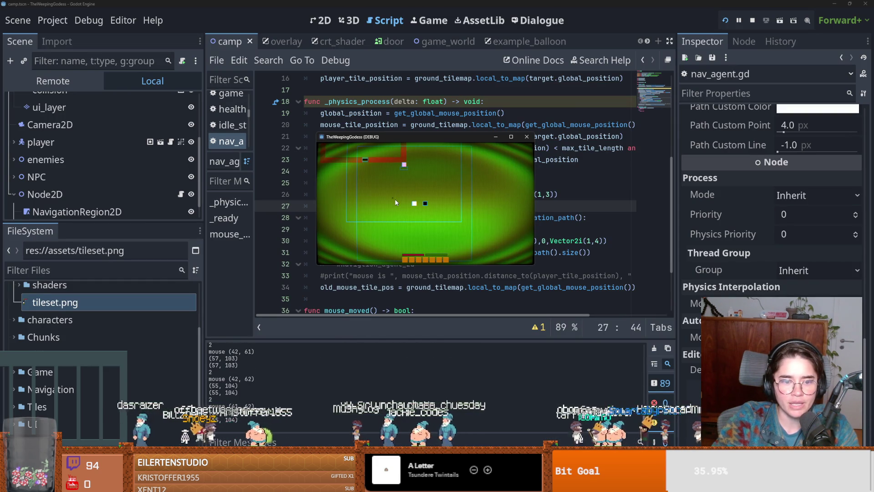
left_click(527, 136)
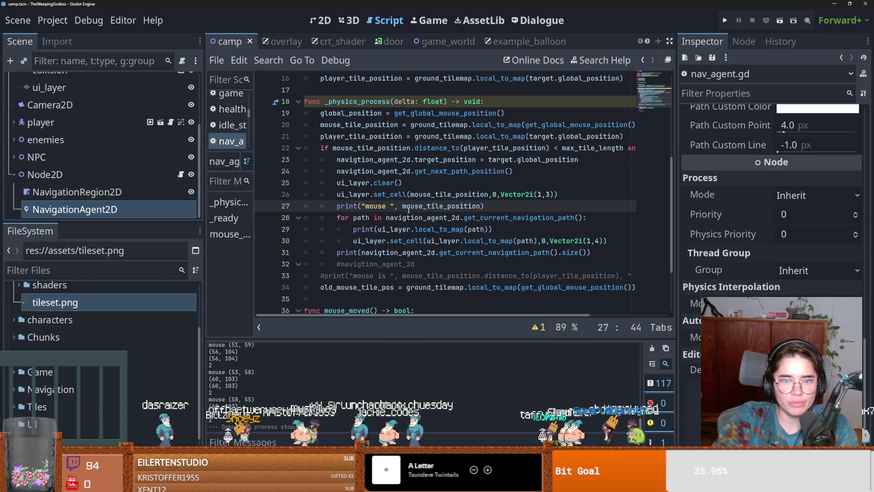
Select Camera2D to bring up the 2D camp scene, then run and stop the game
scroll(430, 240, "up", 1)
scroll(430, 240, "down", 1)
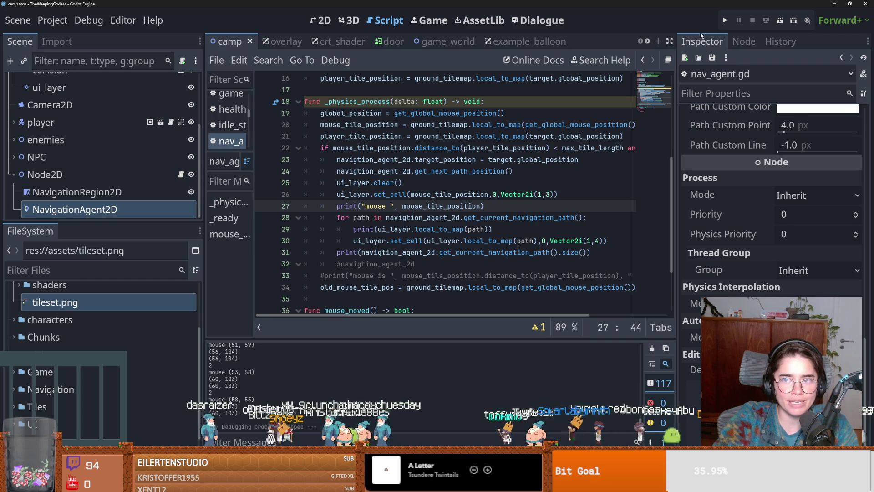
scroll(87, 191, "up", 3)
left_click(176, 161)
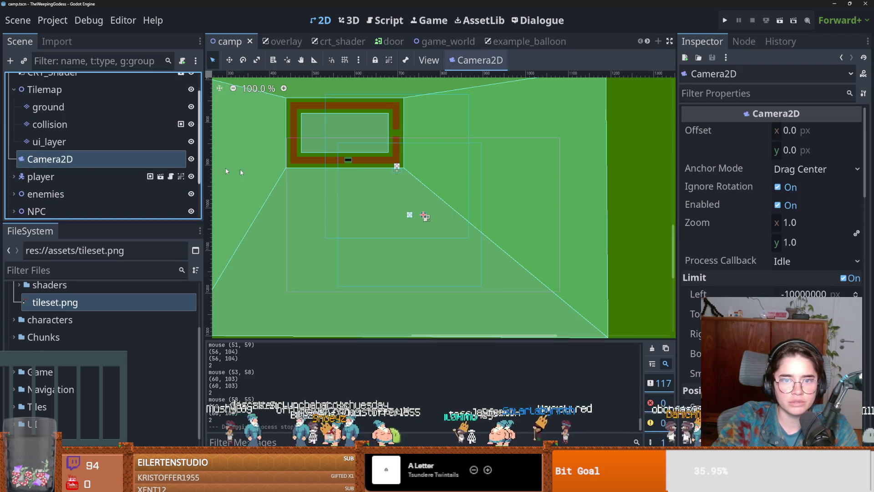
key("F5")
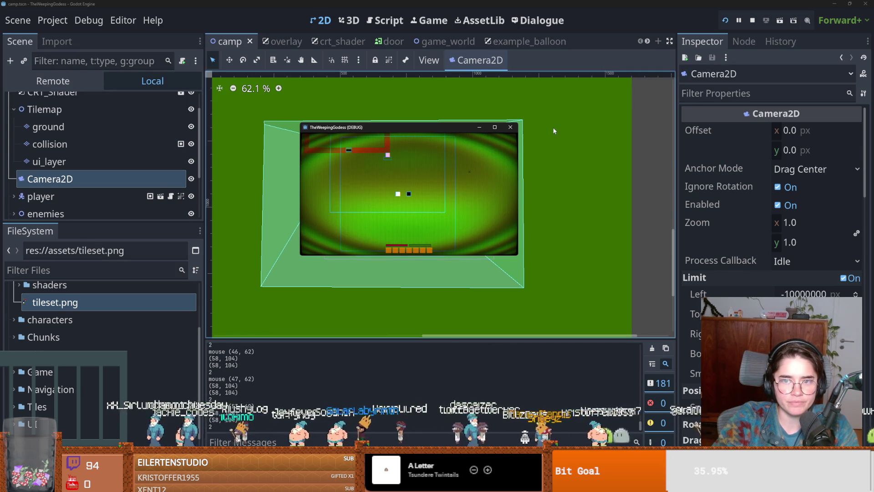
left_click(511, 127)
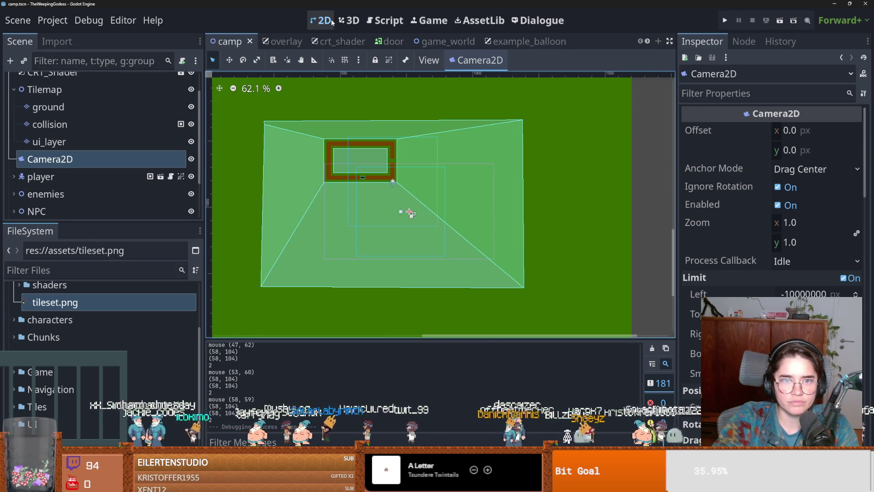
Select the ui_layer TileMapLayer and zoom around the map to inspect it
scroll(382, 197, "up", 3)
left_click(91, 142)
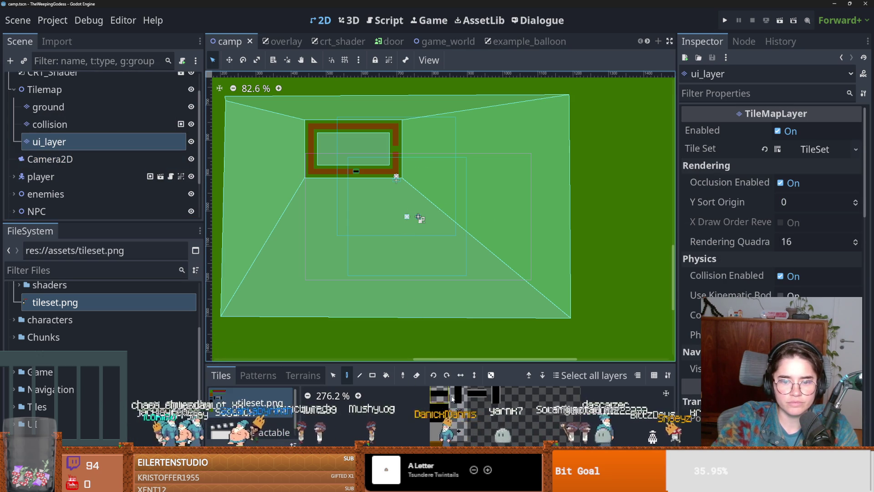
scroll(380, 213, "up", 4)
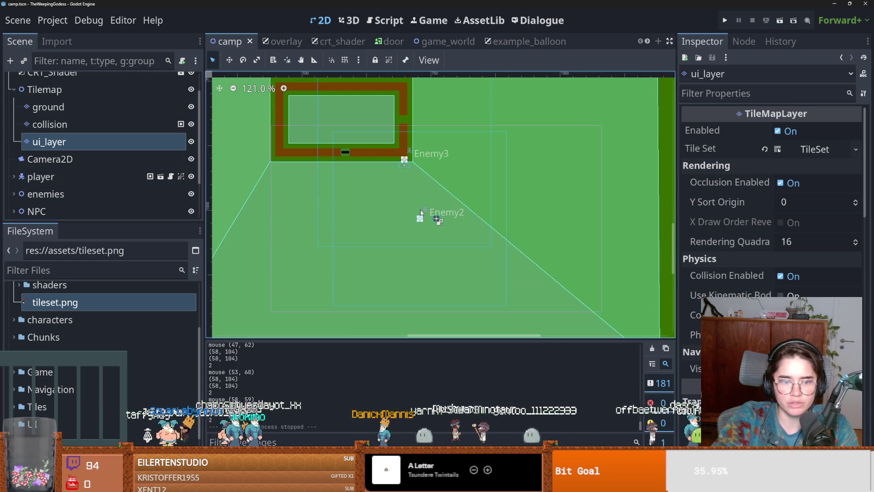
scroll(420, 210, "down", 6)
scroll(420, 209, "up", 3)
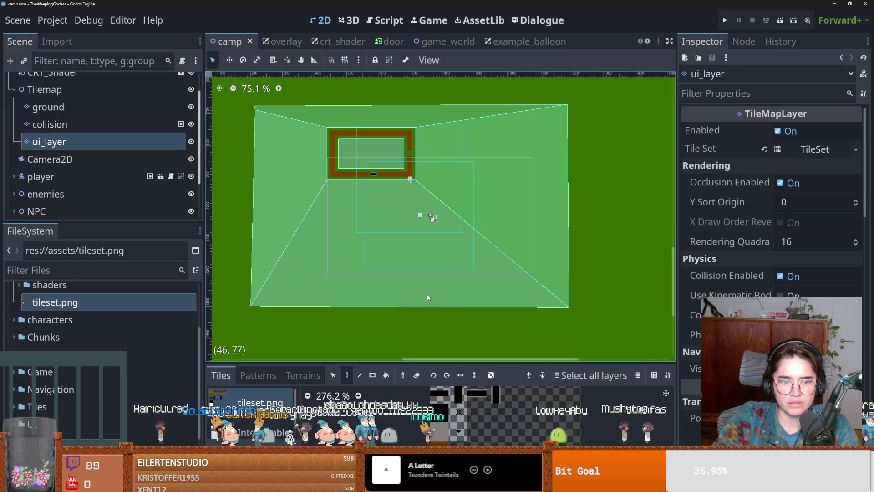
scroll(428, 286, "down", 3)
scroll(429, 285, "down", 2)
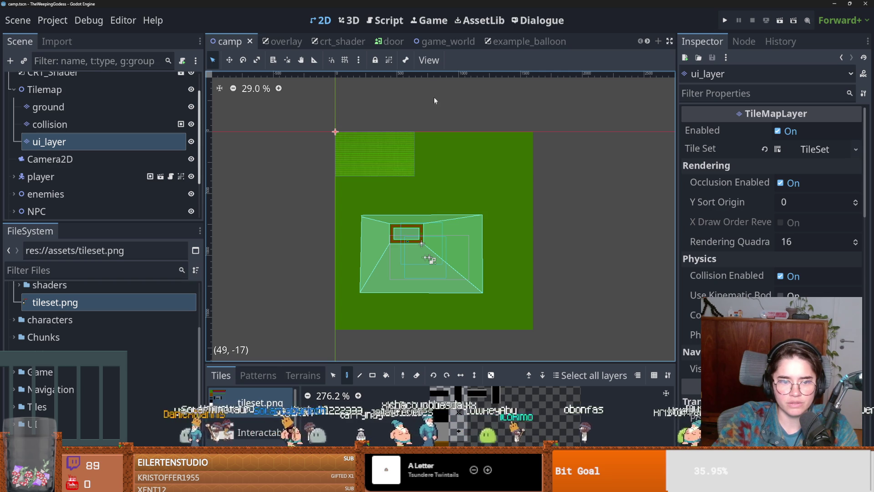
scroll(436, 85, "up", 5)
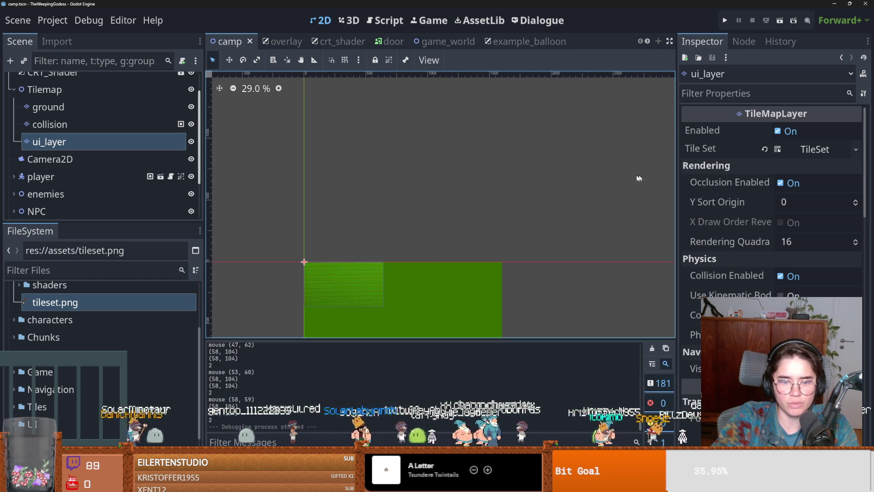
left_click(77, 140)
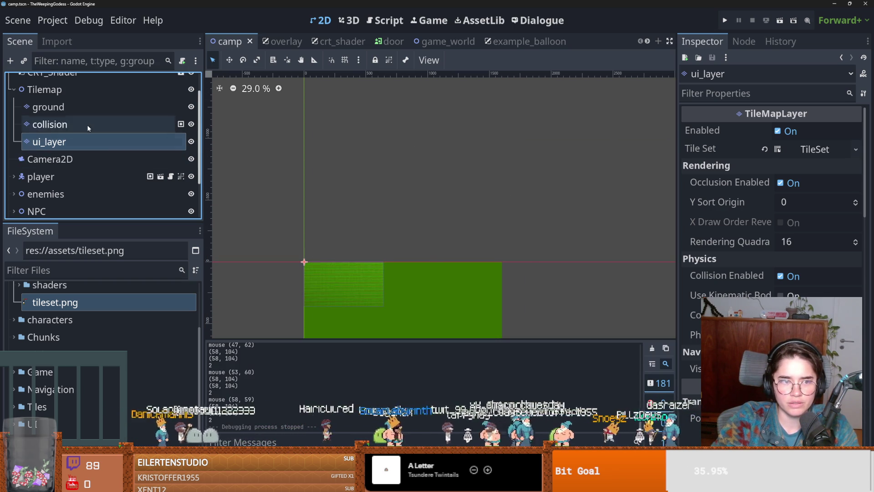
Compare the collision and ui_layer tilemap layers and pan the canvas to centre the map
left_click(88, 125)
left_click(87, 142)
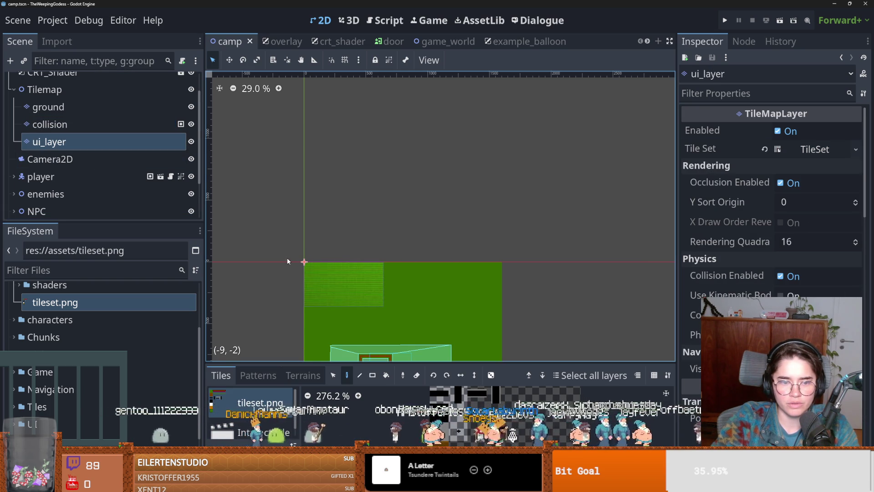
left_click_drag(287, 261, 350, 242)
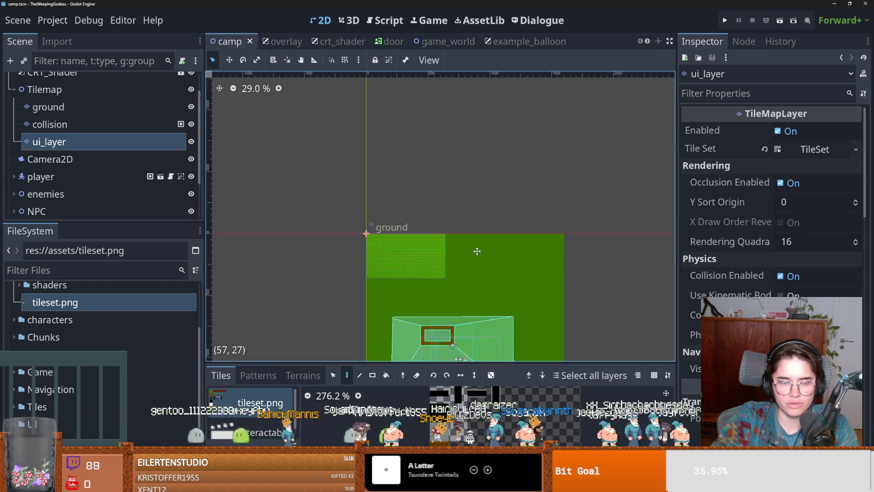
left_click_drag(478, 266, 461, 148)
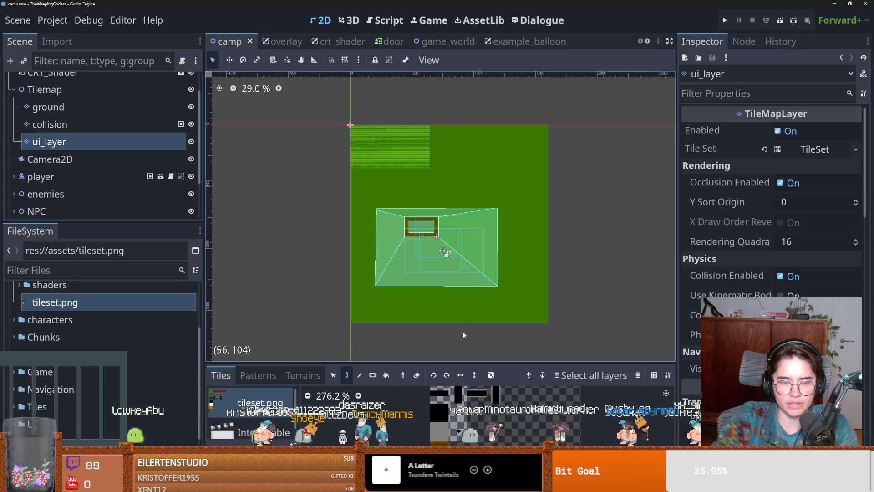
left_click(104, 147)
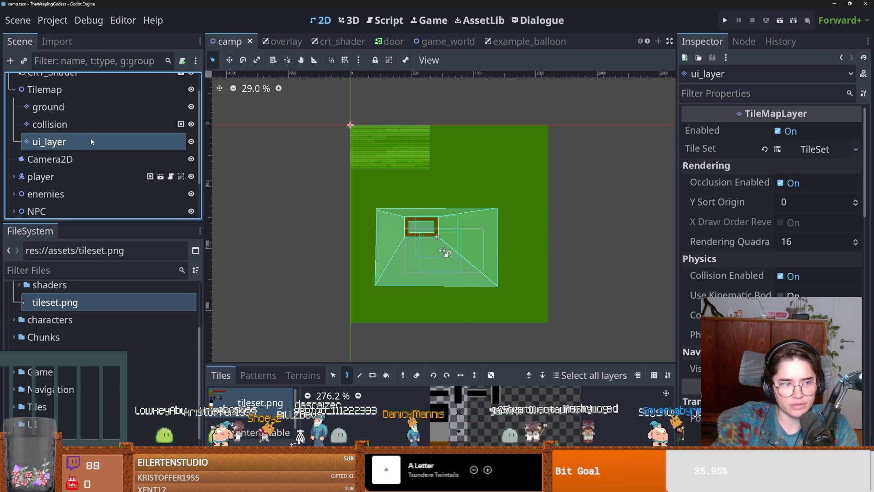
scroll(449, 312, "up", 4)
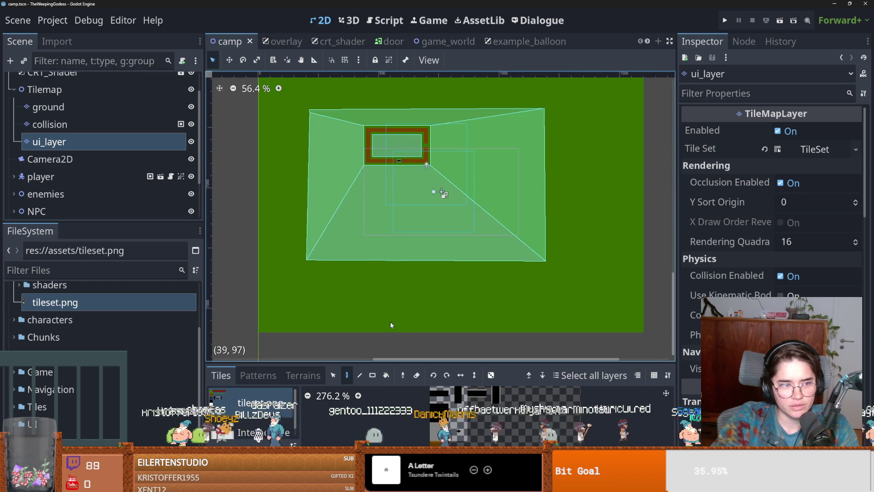
scroll(143, 179, "down", 1)
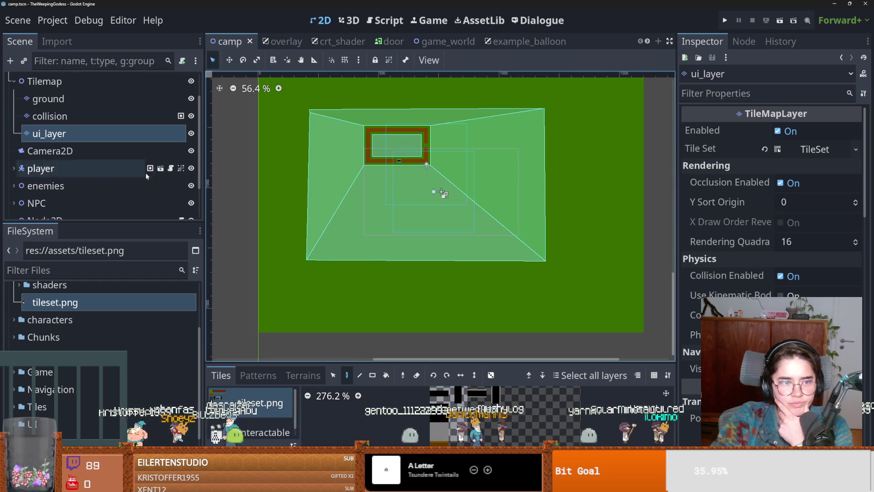
scroll(769, 205, "down", 5)
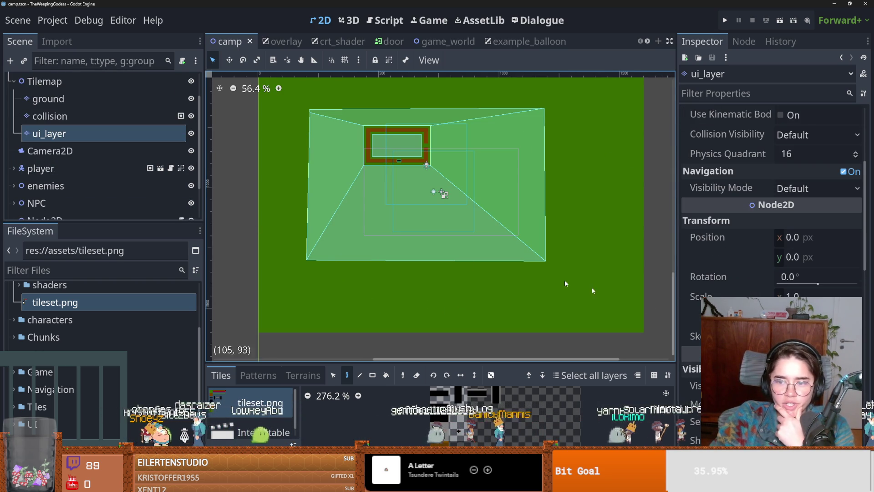
Collapse the collision layer's TileSet properties, then open Node2D's nav_agent.gd script
left_click(72, 111)
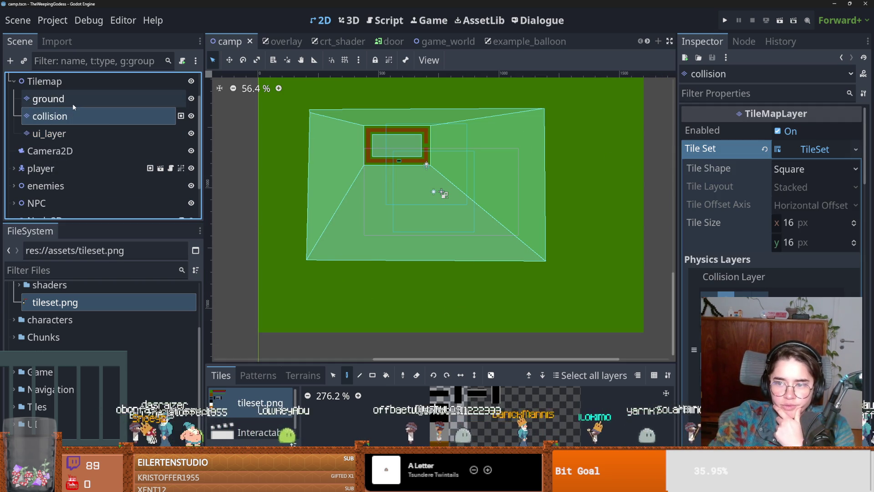
left_click(823, 156)
scroll(774, 227, "down", 5)
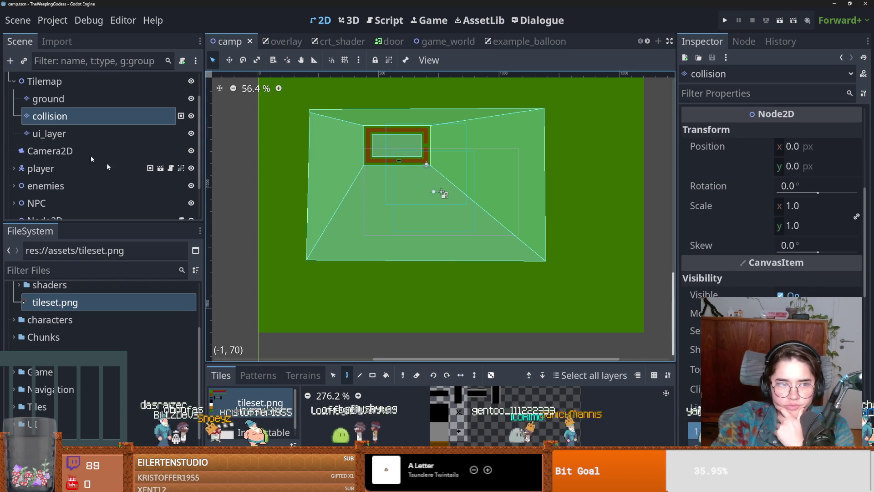
scroll(91, 173, "down", 2)
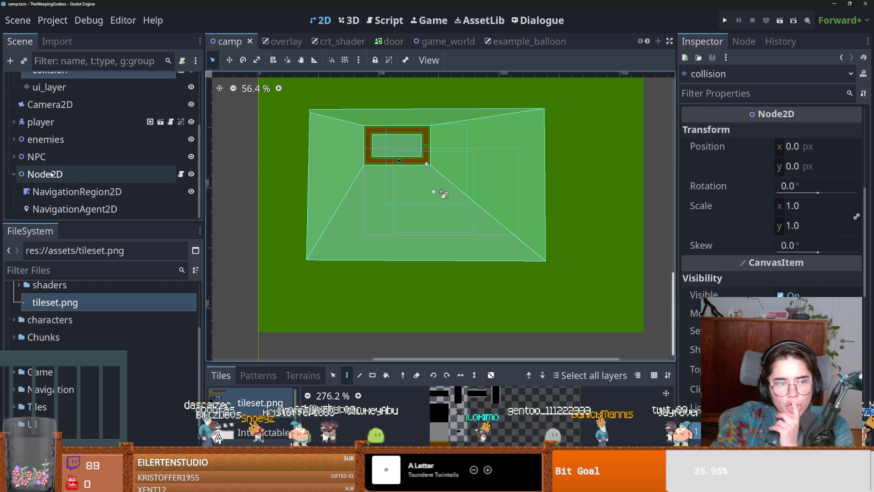
left_click(52, 174)
scroll(371, 204, "down", 3)
scroll(364, 228, "up", 1)
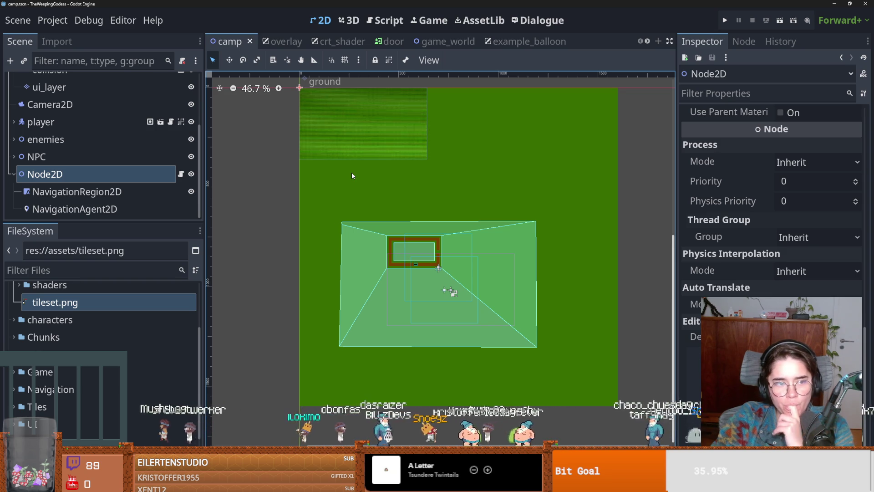
left_click(181, 174)
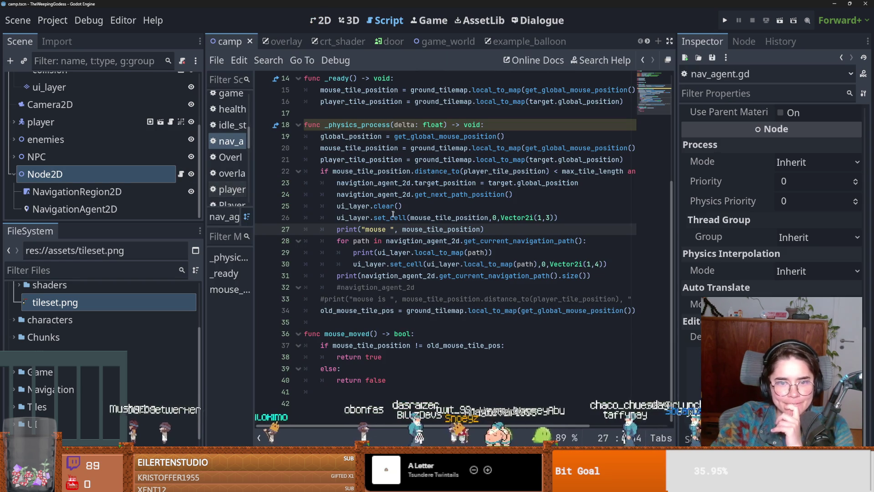
Review the global_position = get_global_mouse_position() line and the mouse_tile_position line below it
left_click(353, 151)
left_click(351, 137)
double_click(418, 137)
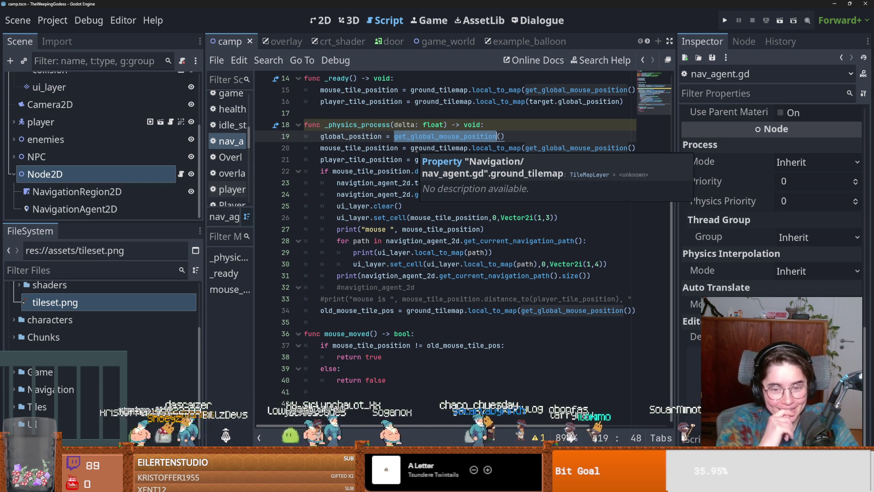
left_click(379, 152)
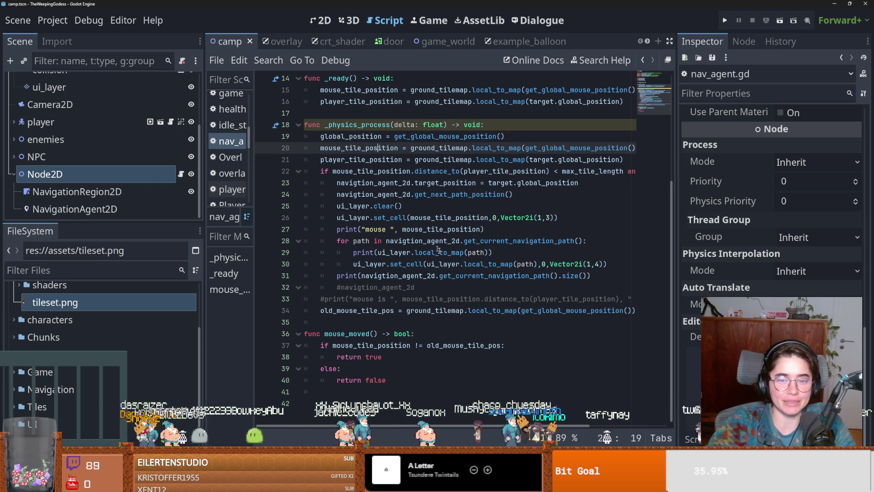
scroll(444, 315, "up", 1)
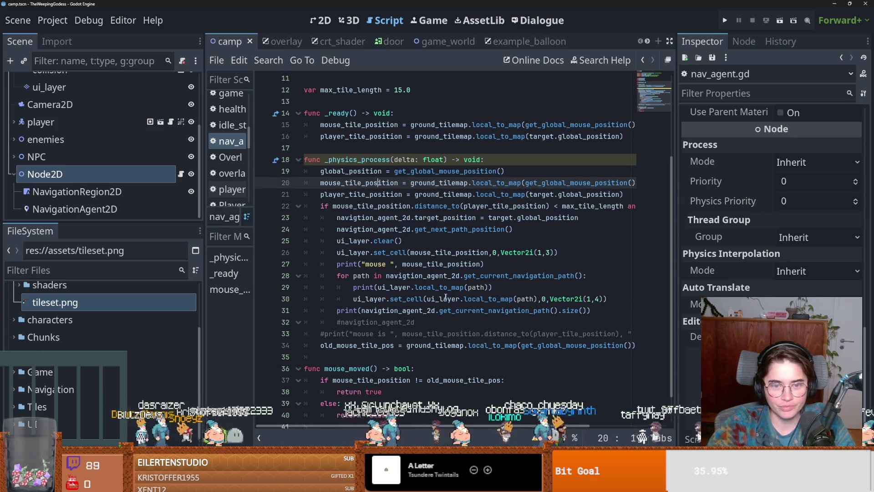
right_click(442, 260)
left_click(396, 282)
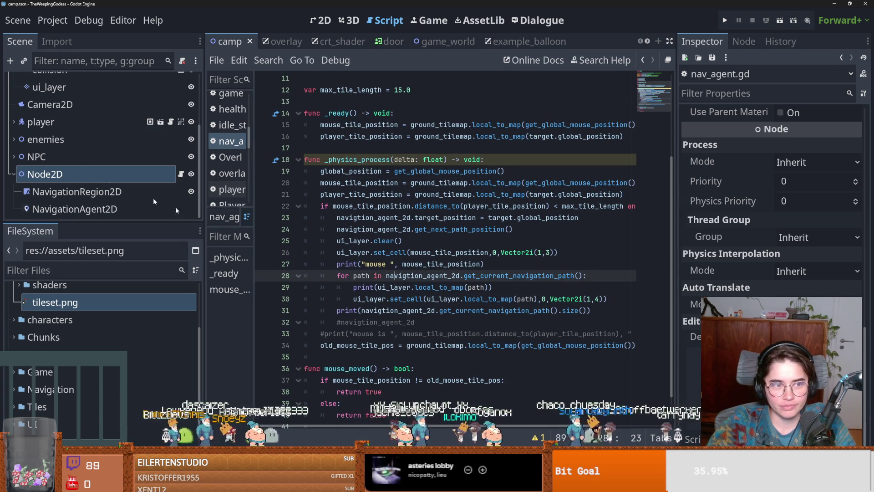
Switch to the 2D view of the camp scene
left_click(80, 178)
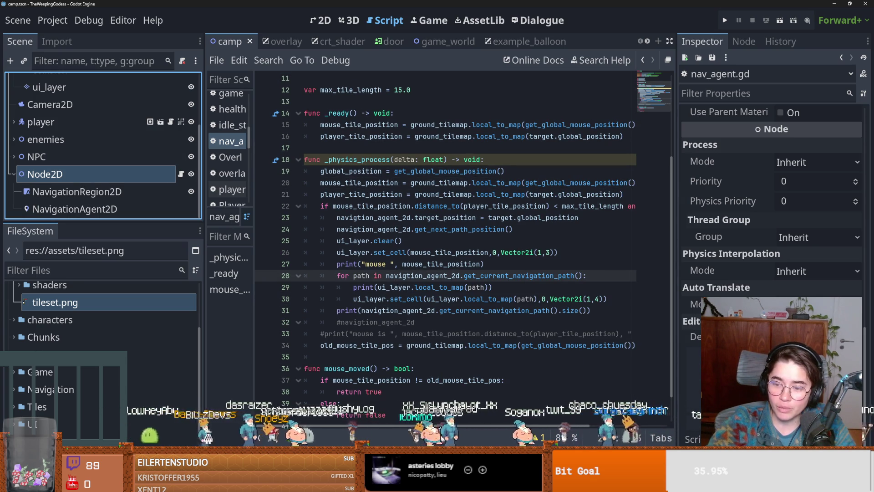
scroll(403, 216, "up", 2)
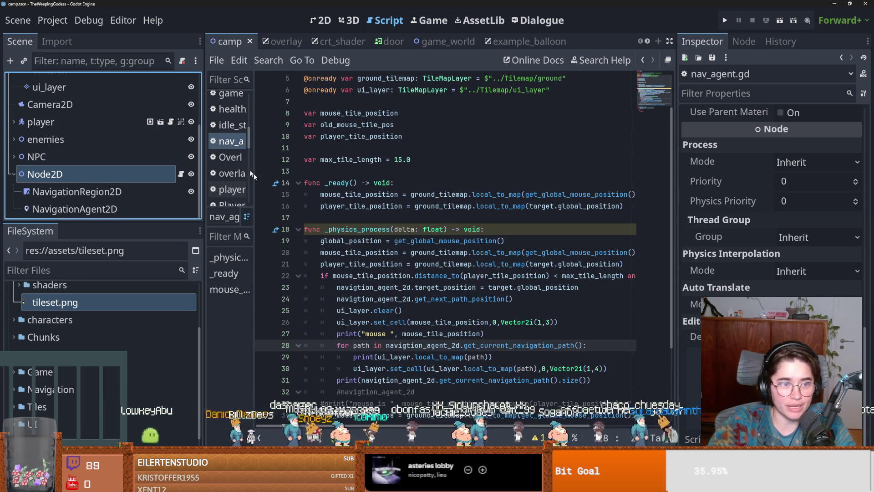
left_click(332, 20)
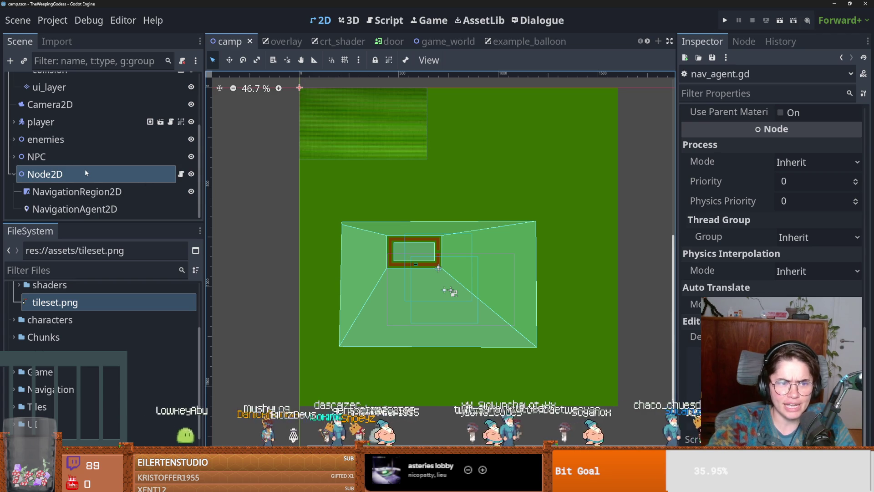
Add a ColorRect child under Node2D and shrink it to a small square
right_click(86, 174)
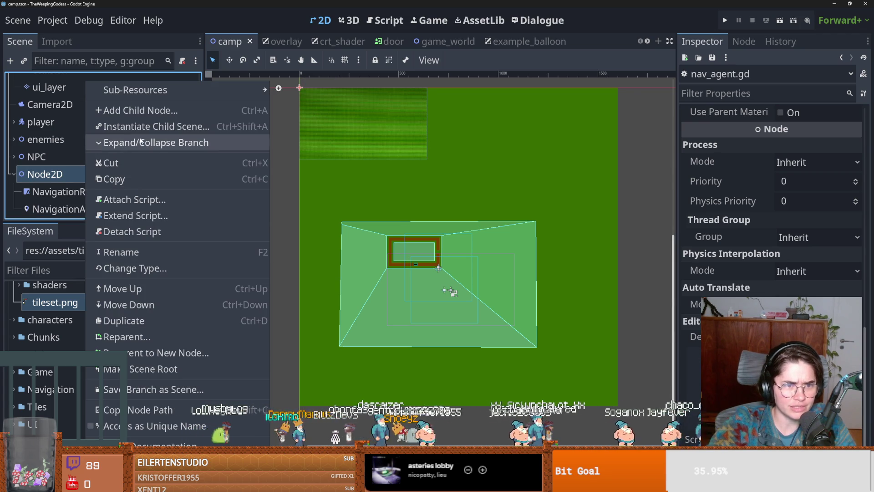
key("Escape")
key("ctrl+a")
type("color")
key("Return")
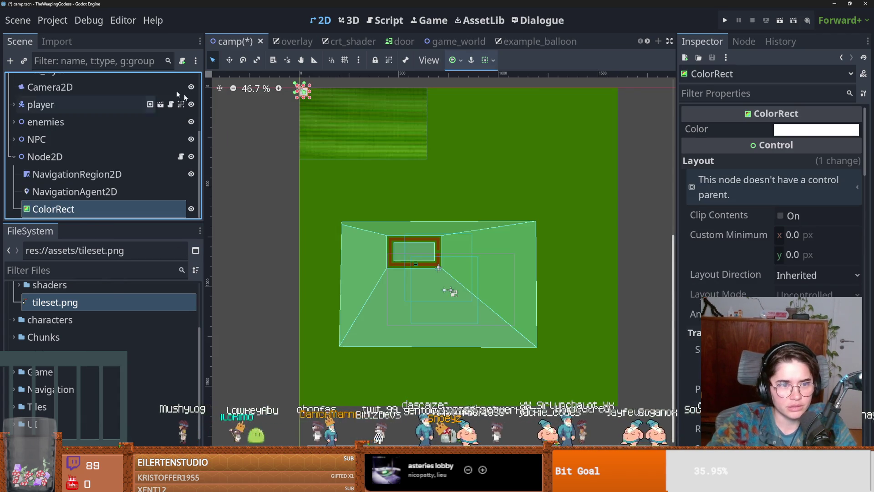
scroll(334, 170, "up", 4)
scroll(335, 127, "up", 12)
left_click_drag(340, 124, 328, 119)
mouse_move(358, 149)
left_mouse_down()
mouse_move(329, 121)
mouse_move(335, 130)
left_mouse_up()
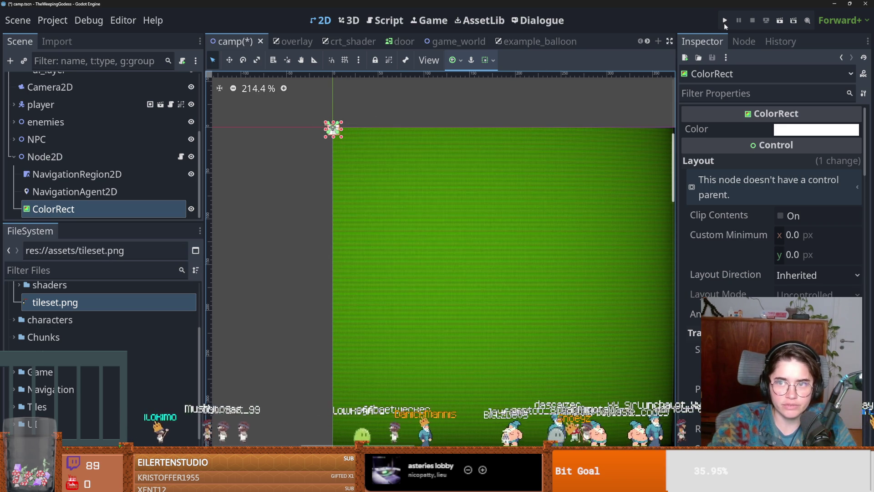
Test-run the game to watch the ColorRect follow the mouse, then reopen nav_agent.gd
left_click(726, 21)
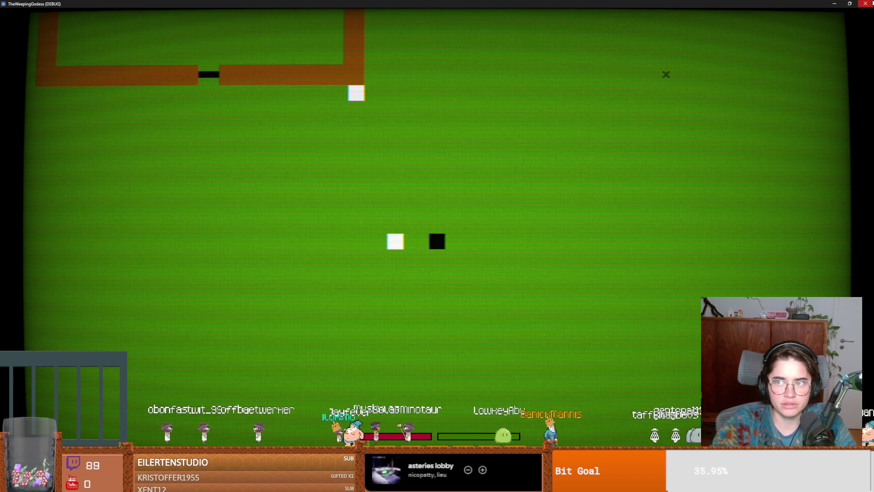
left_click(870, 3)
left_click(180, 156)
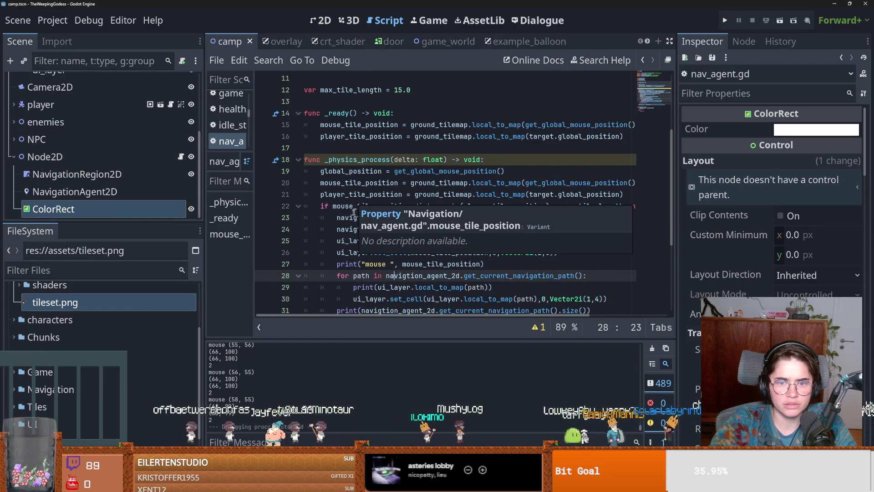
Examine the target_position and global_position assignment on line 23
left_click(349, 218)
double_click(497, 218)
double_click(546, 218)
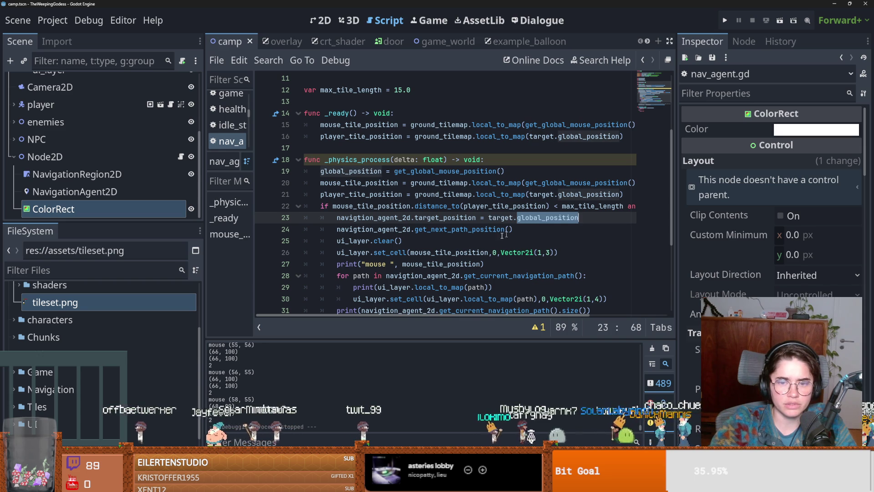
double_click(441, 218)
mouse_move(433, 223)
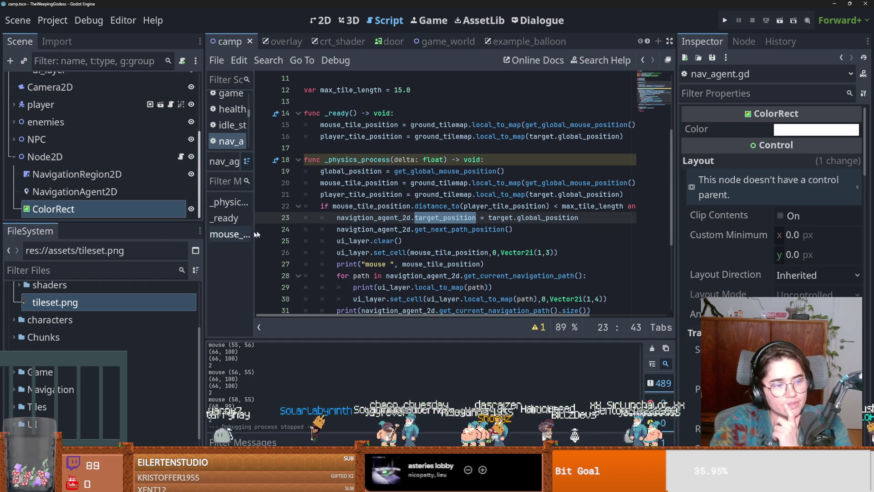
left_click(453, 230)
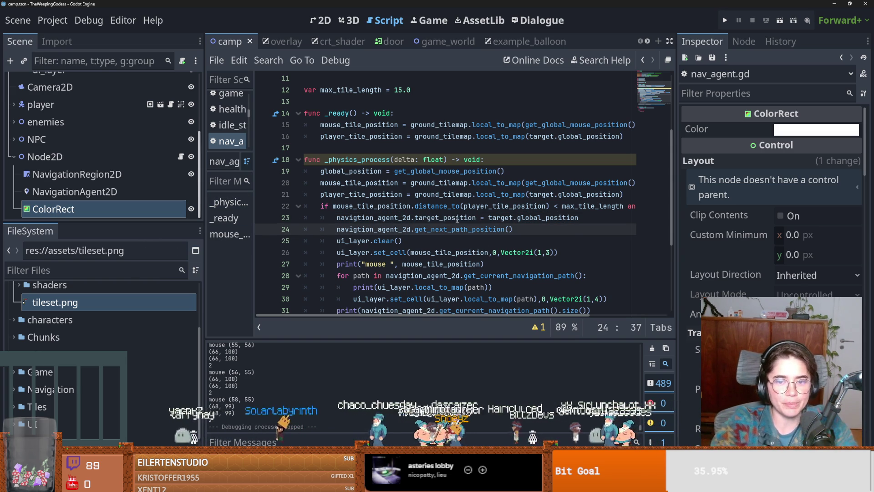
double_click(461, 219)
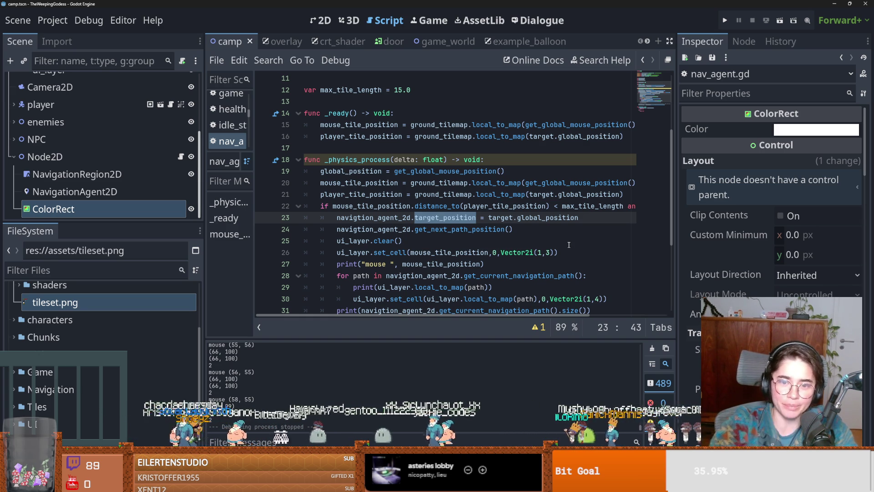
Save the scene, widen the script editor past the Inspector, and switch to the browser
left_click(567, 251)
key("ctrl+s")
scroll(512, 256, "down", 1)
scroll(512, 255, "down", 3)
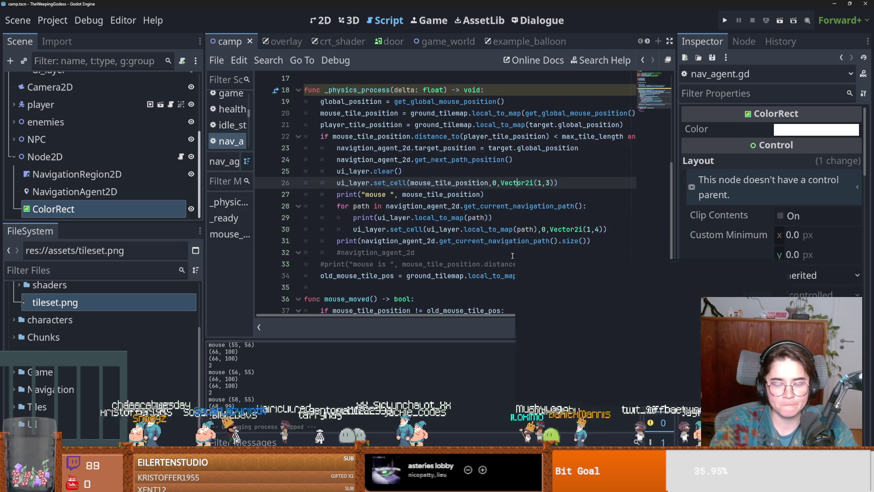
left_click_drag(677, 227, 759, 228)
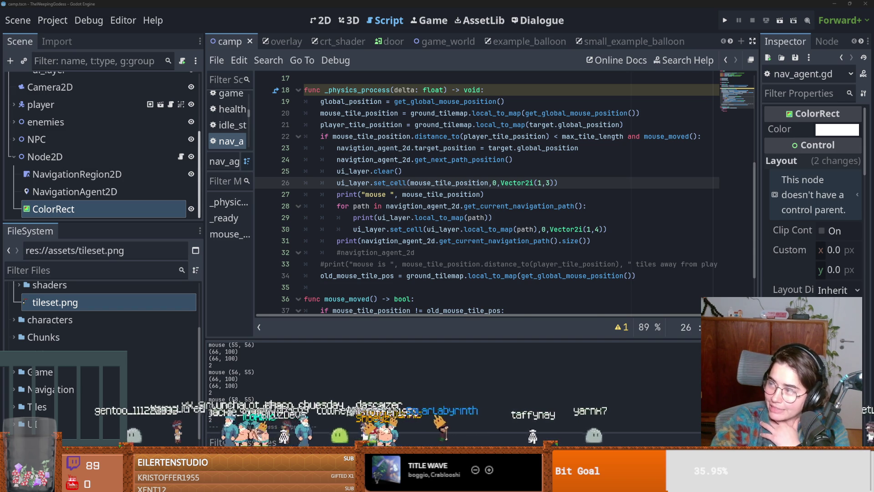
key("alt+Tab")
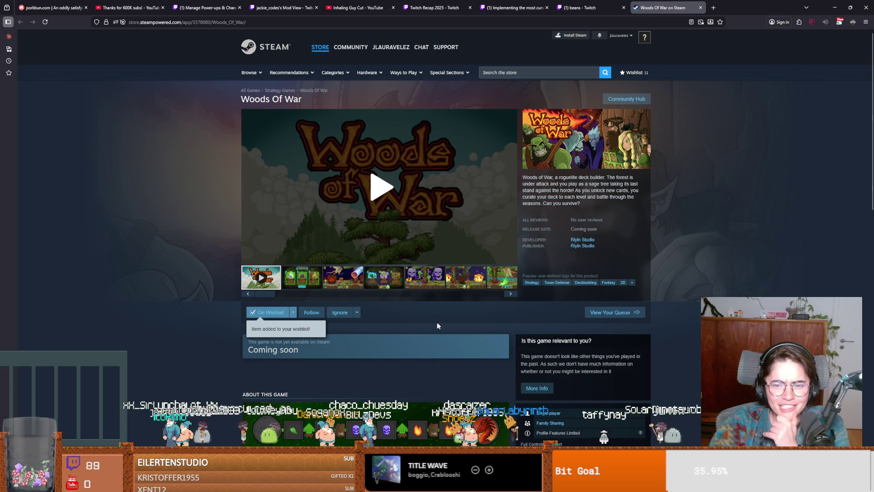
Browse the Woods Of War store screenshots: card, meteor, another card, and skull
scroll(254, 355, "down", 4)
scroll(269, 364, "down", 4)
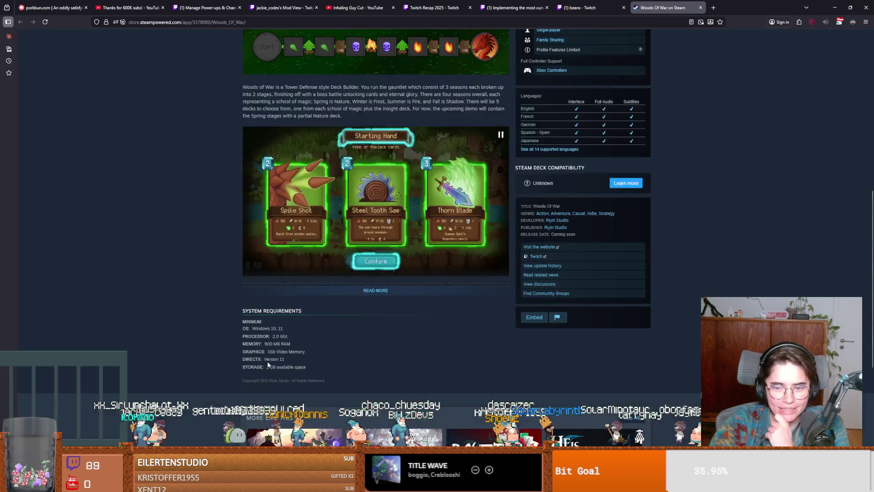
scroll(267, 361, "up", 8)
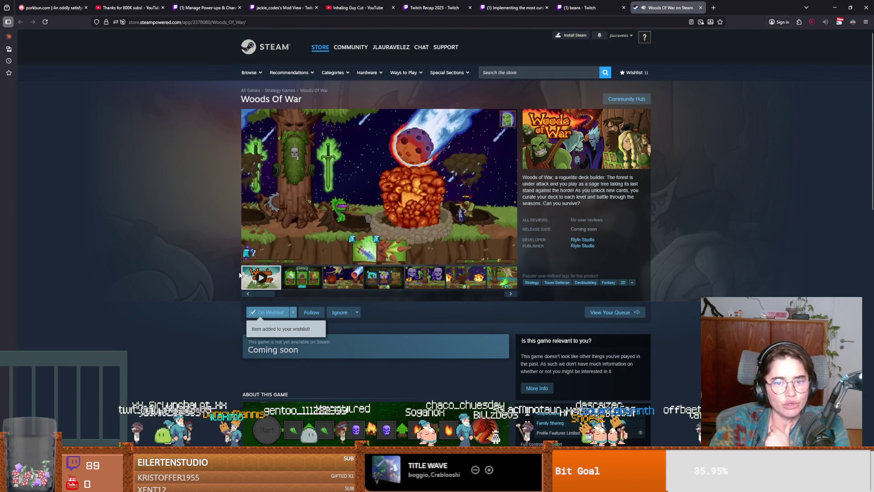
left_click(293, 279)
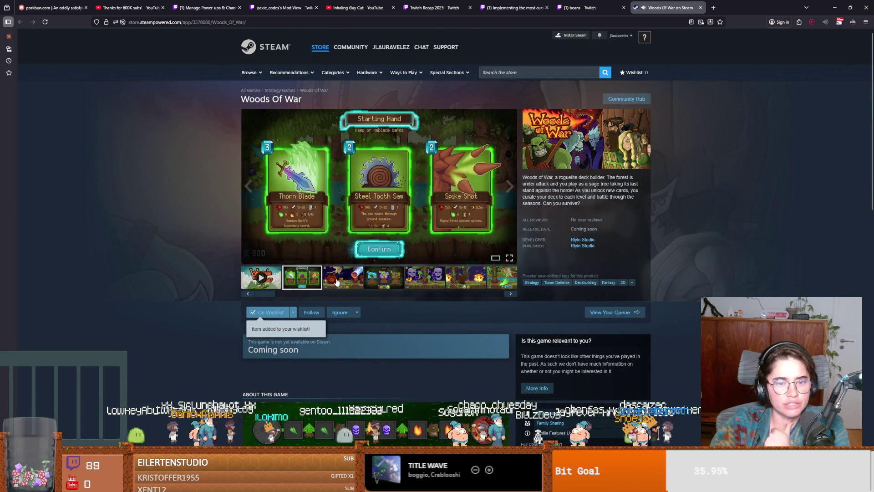
left_click(348, 280)
left_click(374, 285)
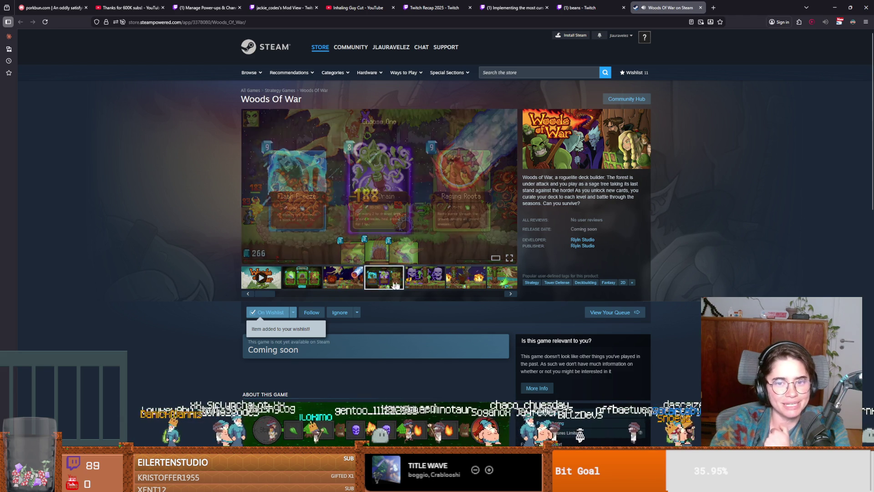
left_click(424, 278)
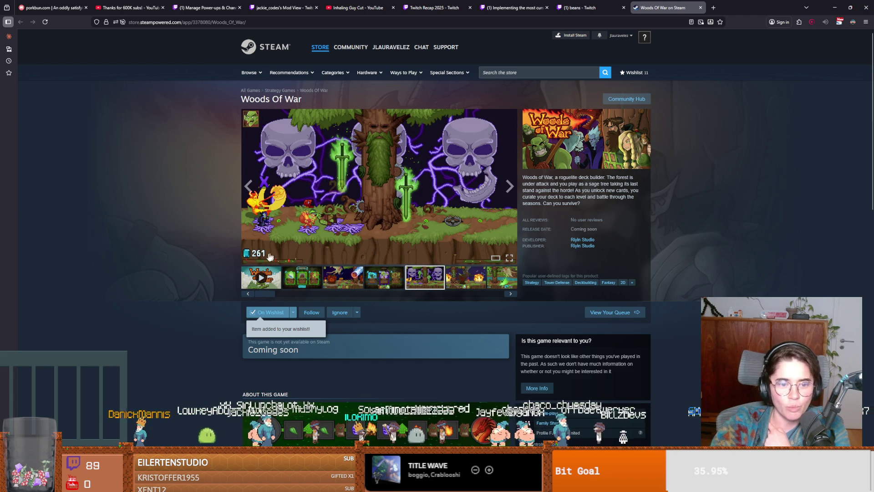
Capture a screen region, then return to Godot's script editor at line 30
key("Print")
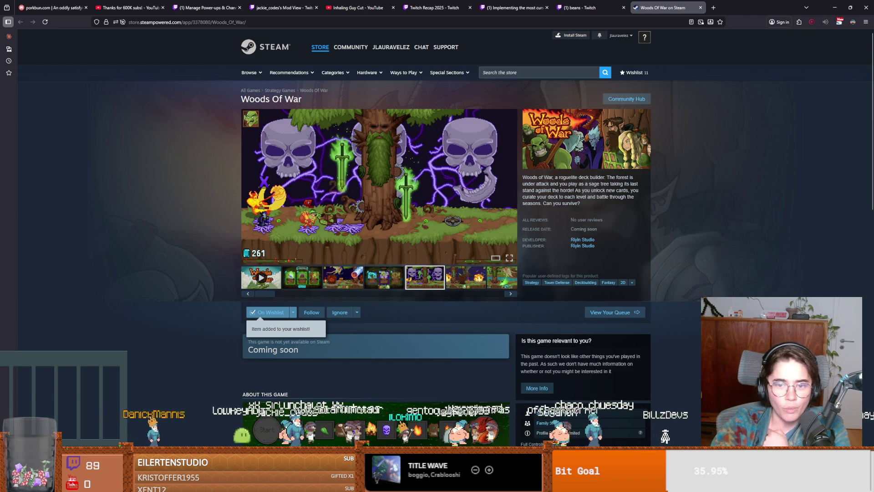
key("alt+Tab")
left_click(527, 230)
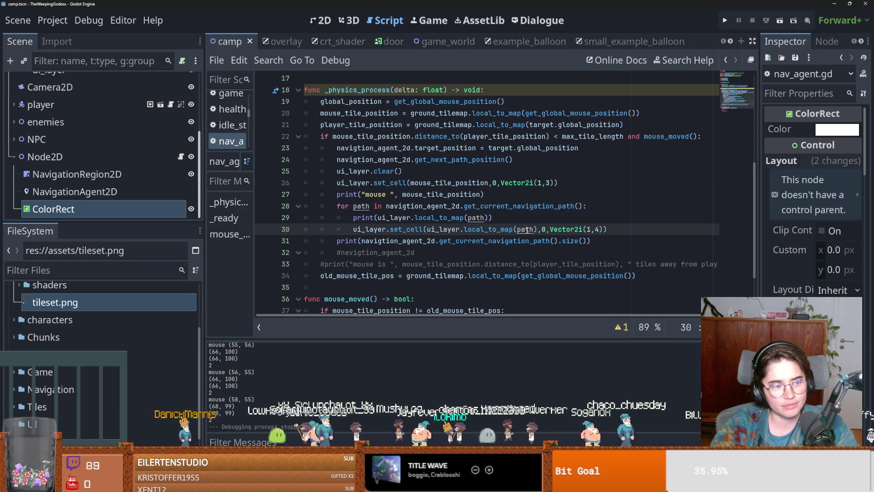
Save the scene and review the mouse-tile code around line 27
scroll(528, 237, "down", 2)
scroll(529, 243, "up", 2)
scroll(530, 245, "up", 1)
scroll(530, 246, "down", 3)
key("ctrl+s")
left_click(417, 184)
scroll(416, 187, "up", 2)
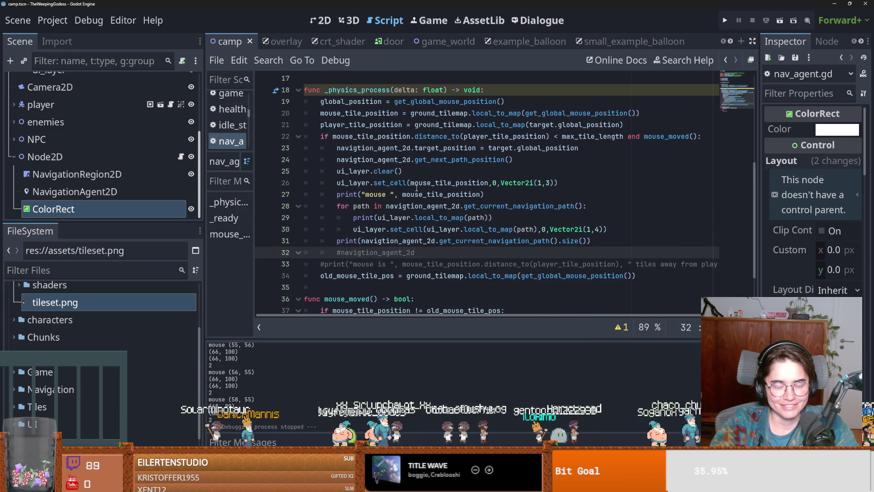
double_click(386, 195)
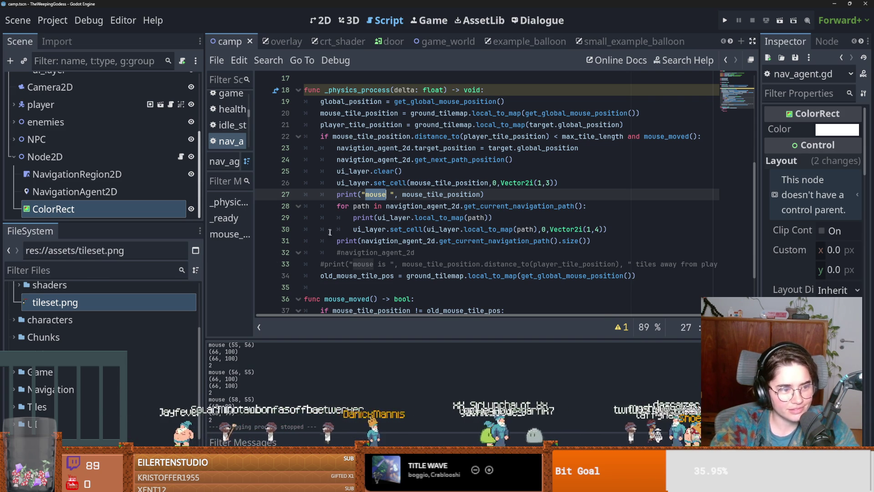
scroll(528, 219, "up", 1)
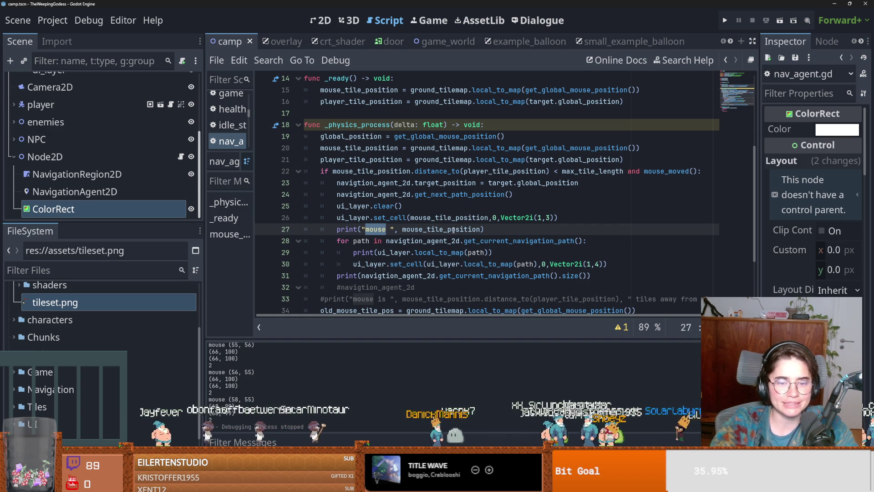
Examine line 24's get_next_path_position call, then add an empty line after line 26
left_click(427, 187)
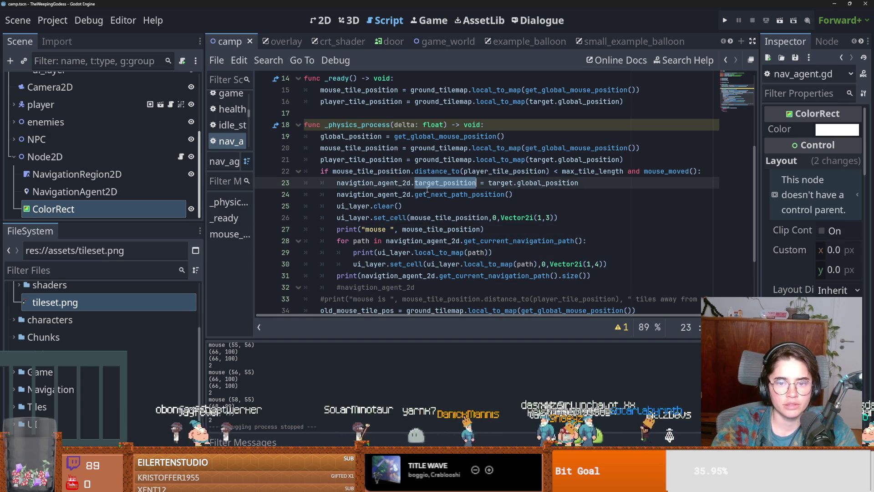
double_click(369, 194)
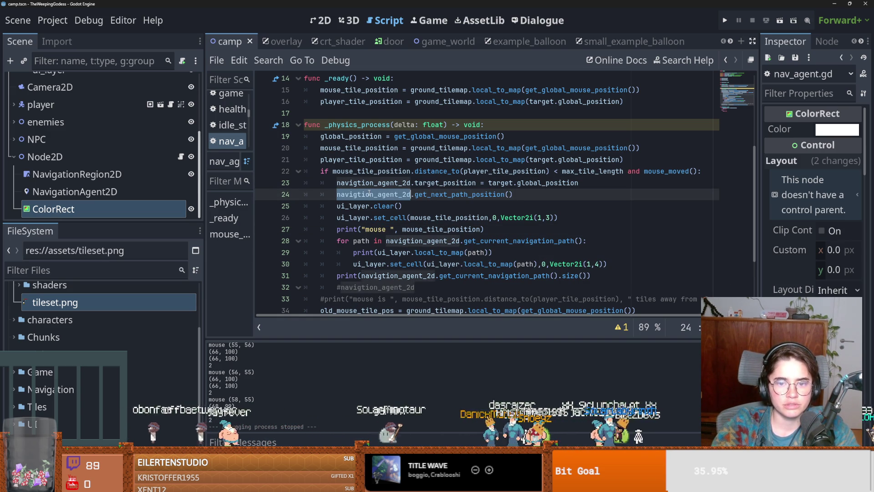
double_click(447, 194)
mouse_move(447, 198)
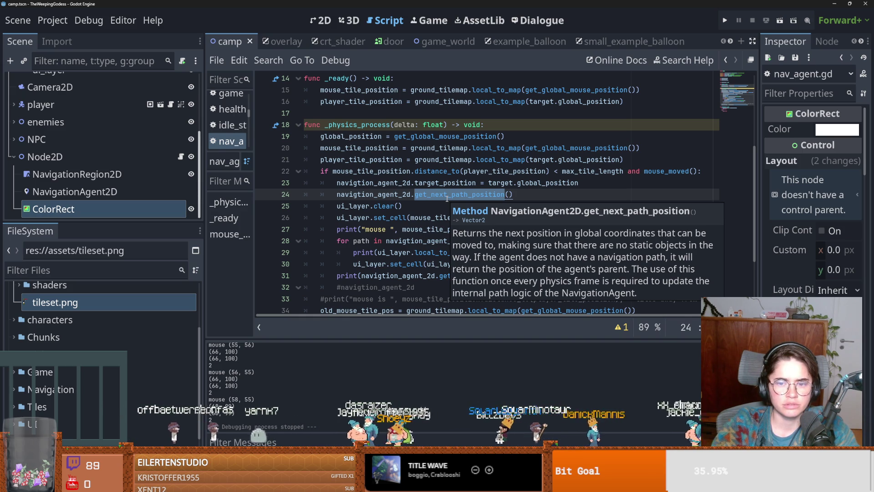
key("Right")
key("End")
key("shift+Home")
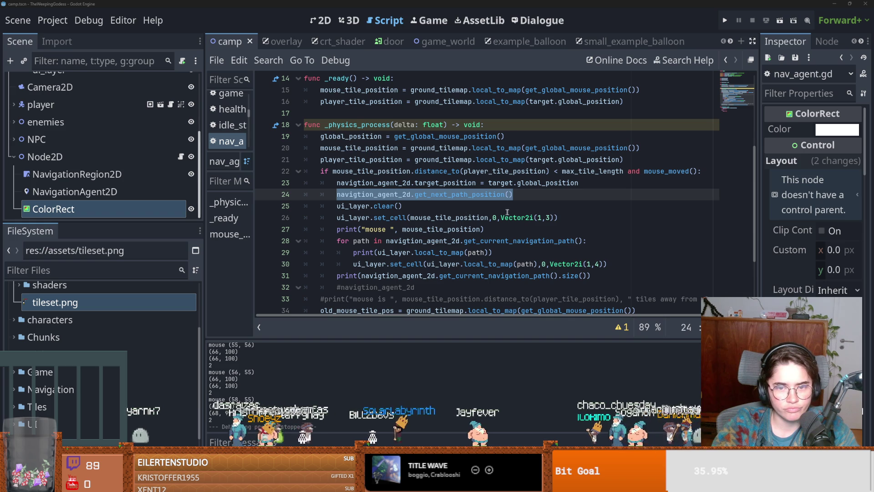
left_click(573, 217)
key("Return")
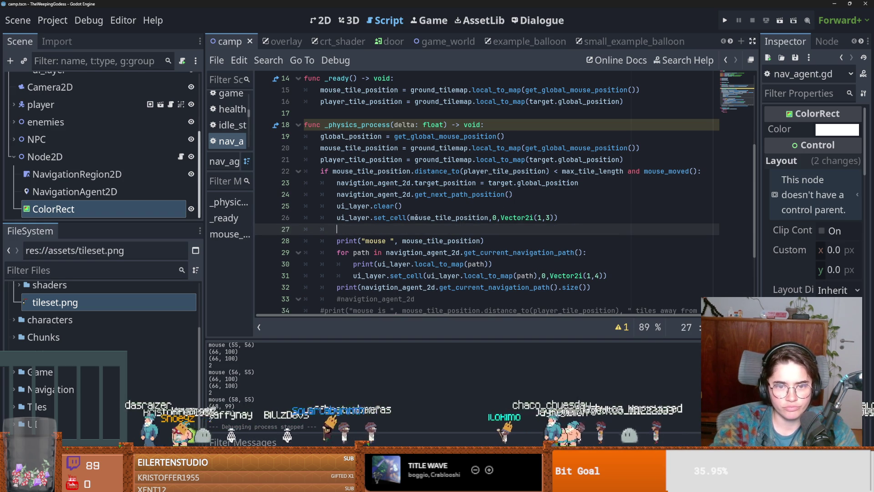
Write ui_layer.set_cell(ui_layer.local_to_map(path)) on the new line using autocomplete
type("ui_layer")
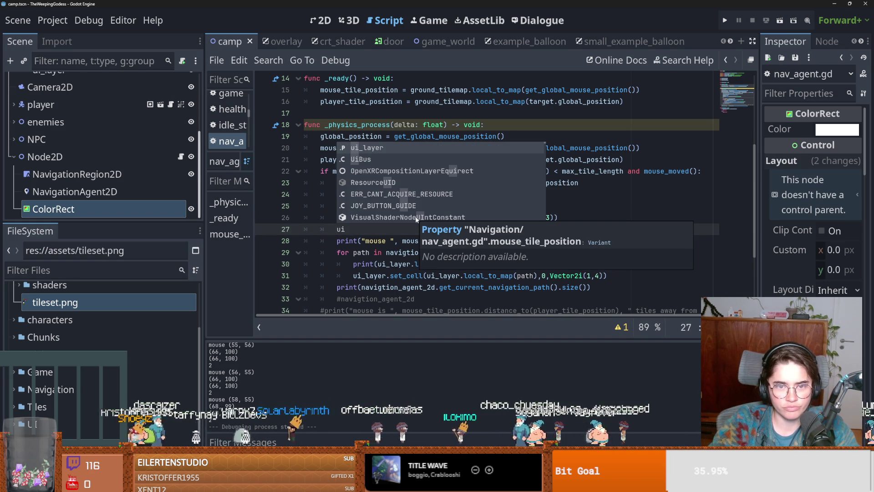
key("Return")
type(".se")
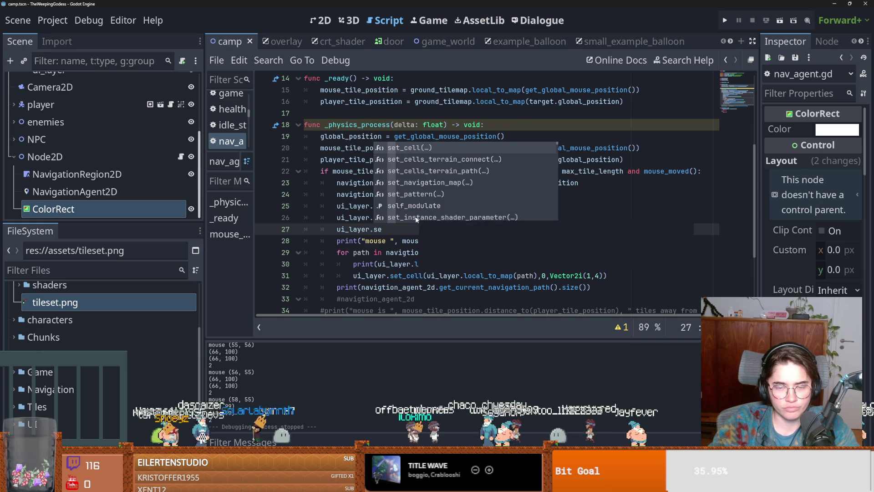
key("Return")
type("ui_layer.local_to_map(path))")
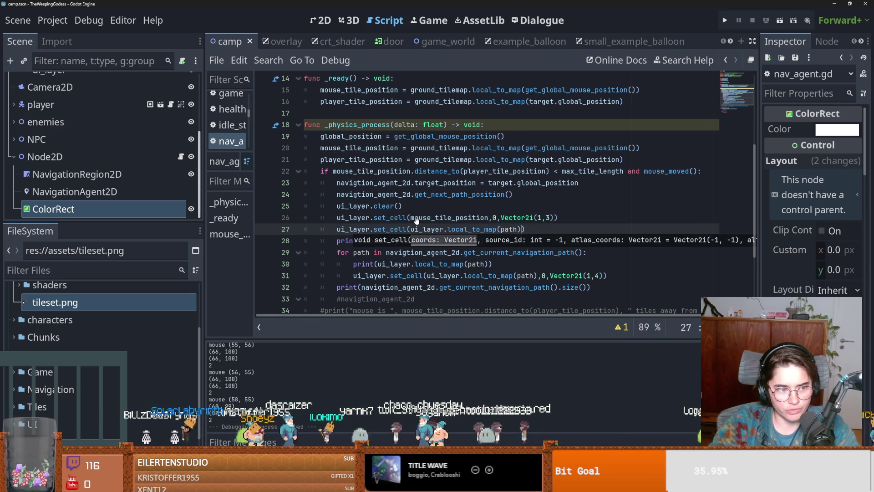
Move the local_to_map argument out of set_cell onto its own line above
left_click_drag(411, 229, 522, 229)
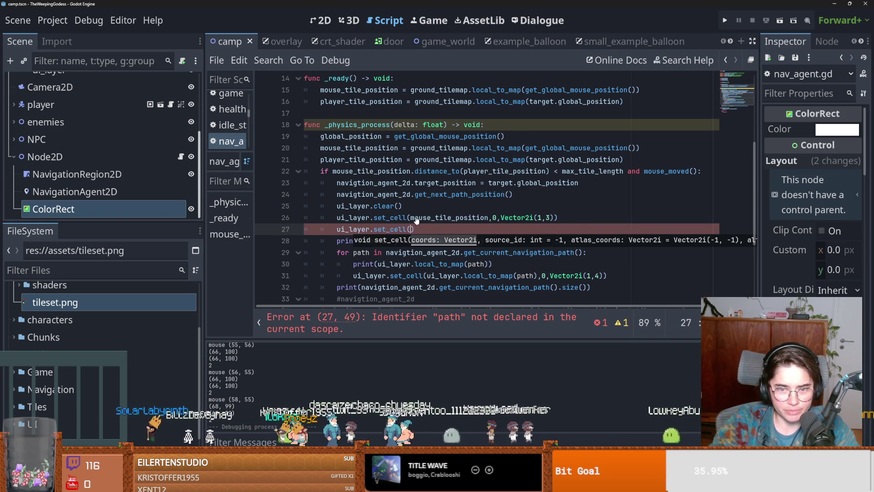
key("ctrl+x")
key("Home")
key("Return")
key("Up")
key("ctrl+v")
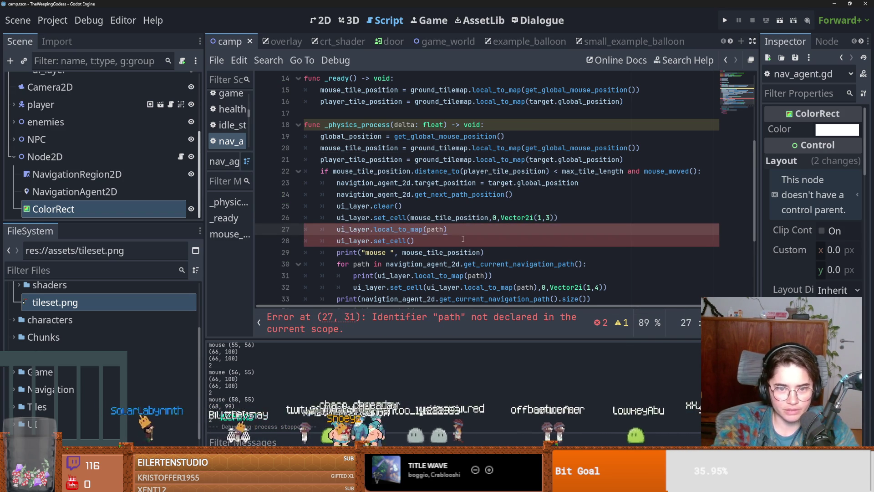
scroll(483, 228, "down", 1)
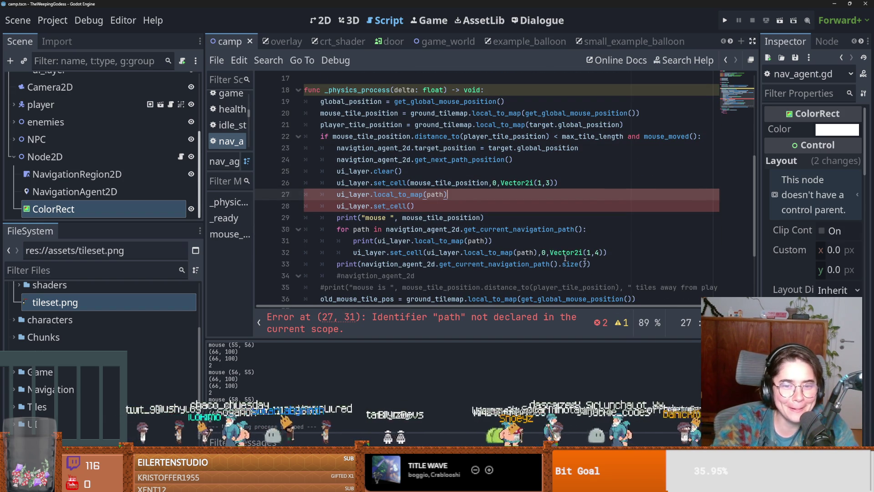
Replace it with ui_layer.local_to_map(navigtion_agent_2d.get_next_path_position())
left_click_drag(356, 192, 272, 182)
key("BackSpace")
key("ctrl+z")
left_click(274, 194, "shift")
key("BackSpace")
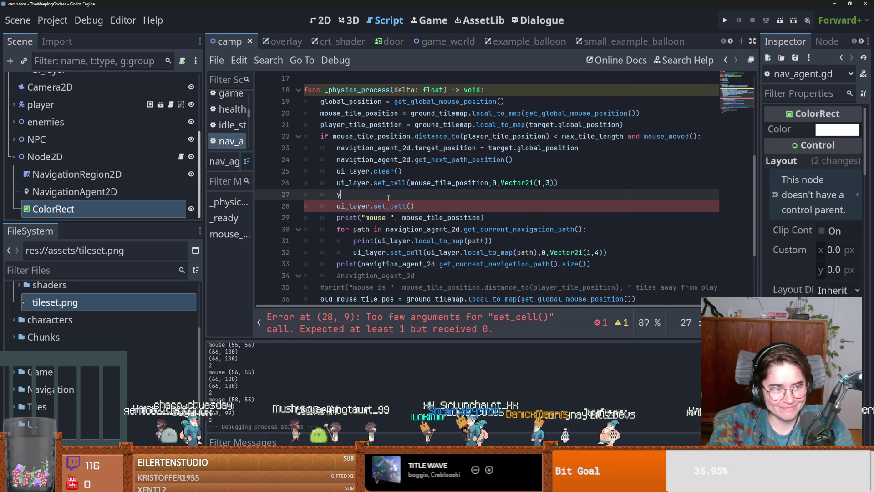
key("BackSpace")
type("ui_layer")
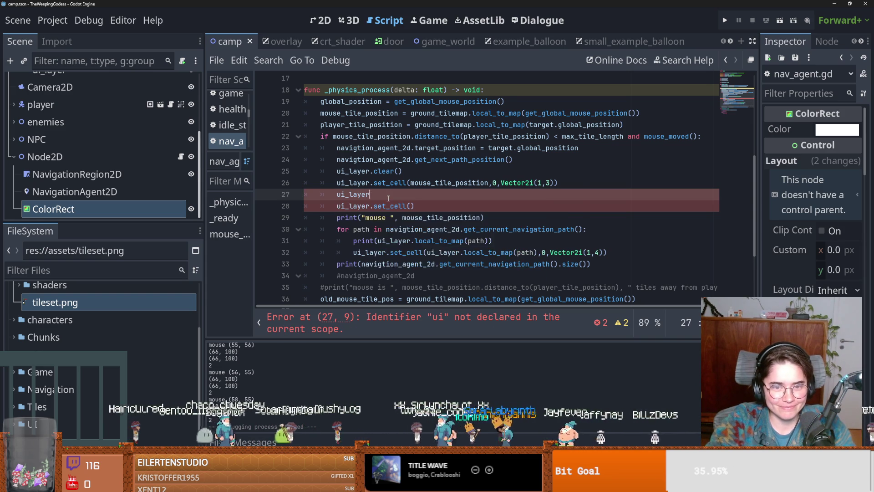
type(".local")
key("Return")
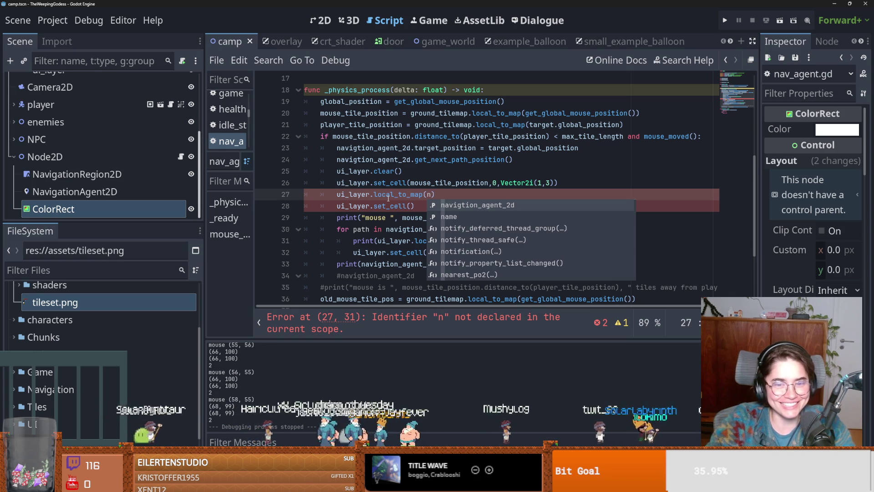
key("Return")
type(".get_")
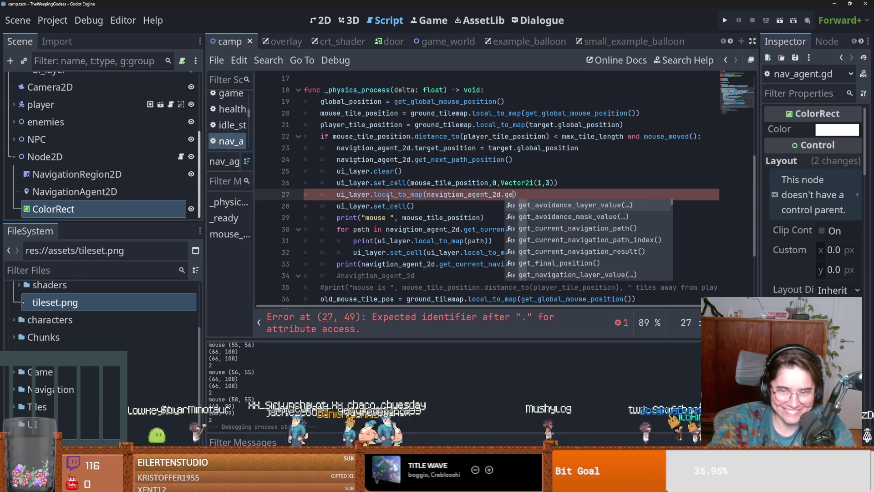
type("next")
key("Return")
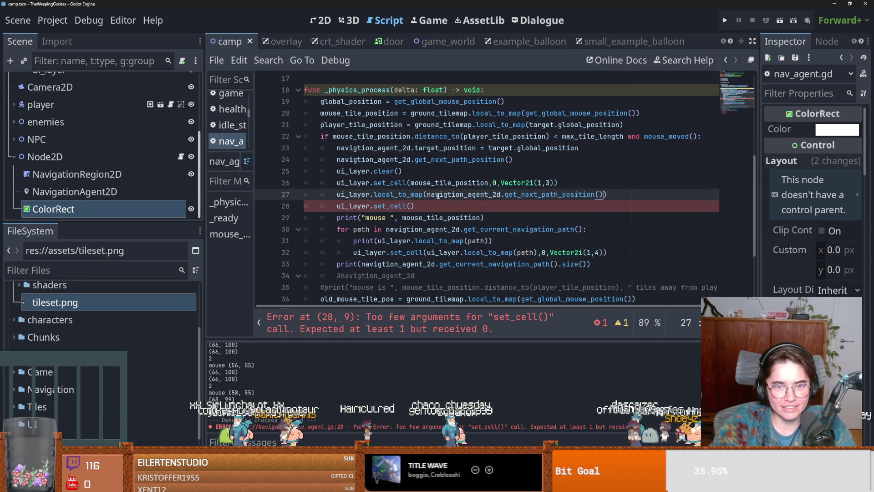
Move the get_next_path_position expression into the set_cell call on line 28, followed by a comma
left_click_drag(608, 195, 337, 194)
key("ctrl+x")
left_click(409, 206)
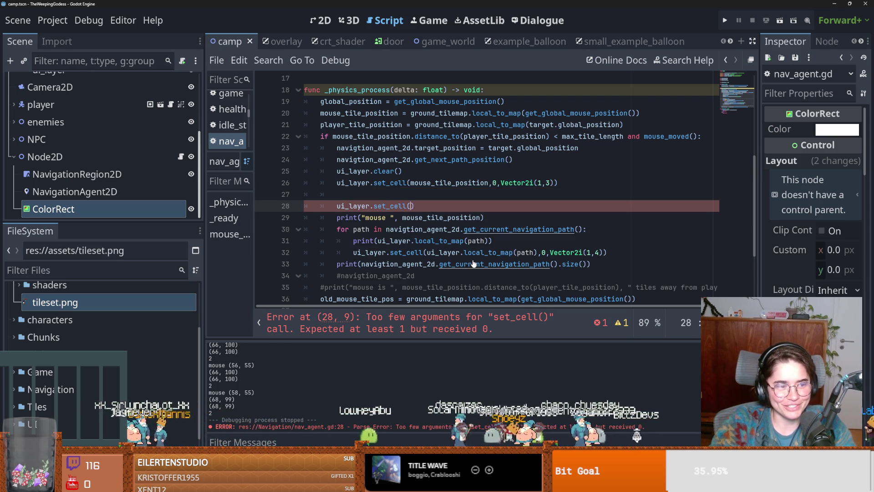
key("ctrl+v")
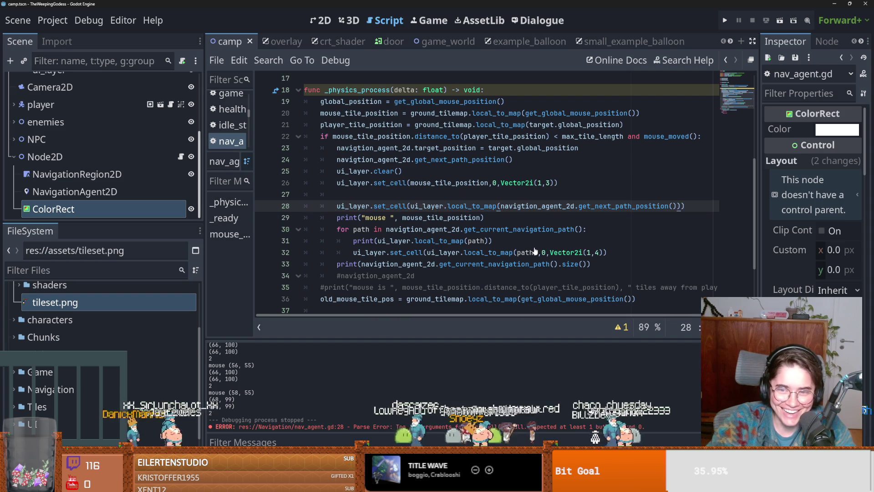
type(",")
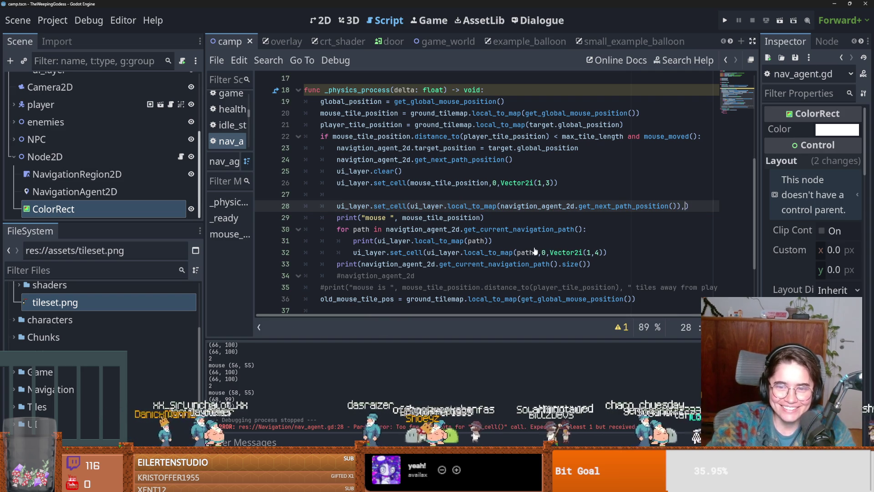
Copy the 0,Vector2i(1,4) tile arguments from line 32 into the line 28 set_cell call
left_click_drag(603, 252, 544, 252)
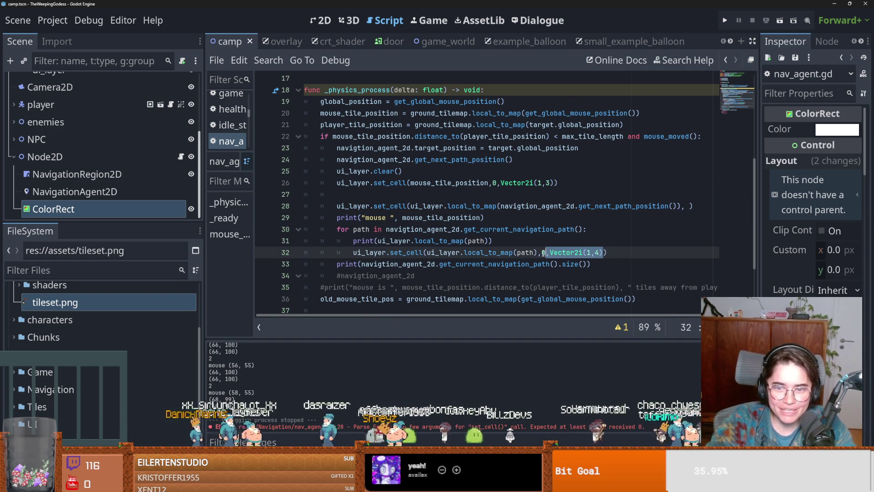
key("ctrl+c")
left_click(684, 205)
key("ctrl+v")
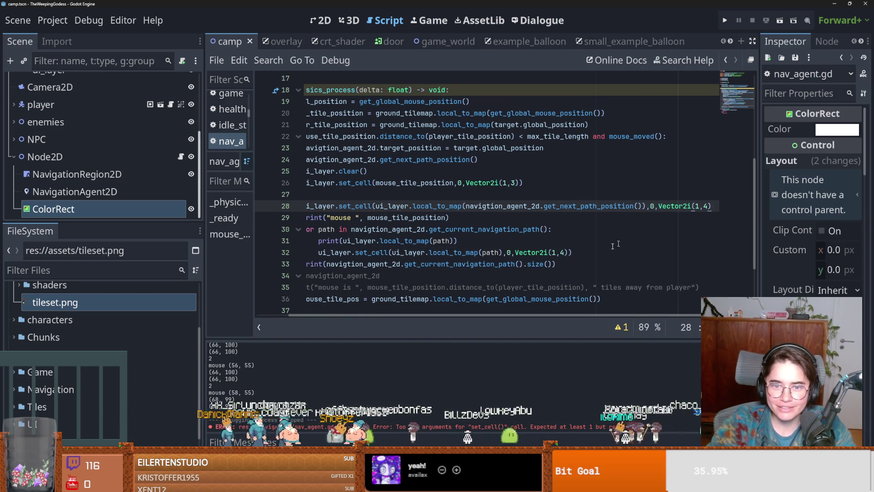
left_click_drag(484, 218, 337, 218)
Run the game with F5, step the player left and right, then restore the game window
key("F5")
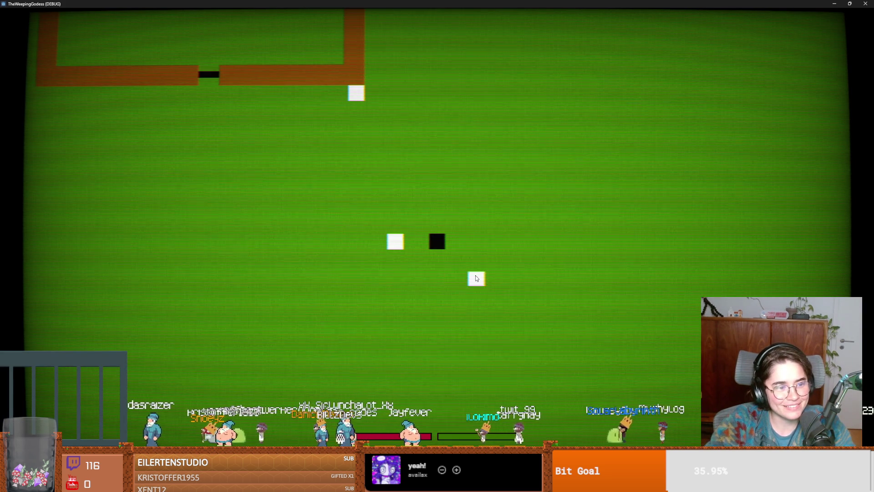
key("Left")
key("Right")
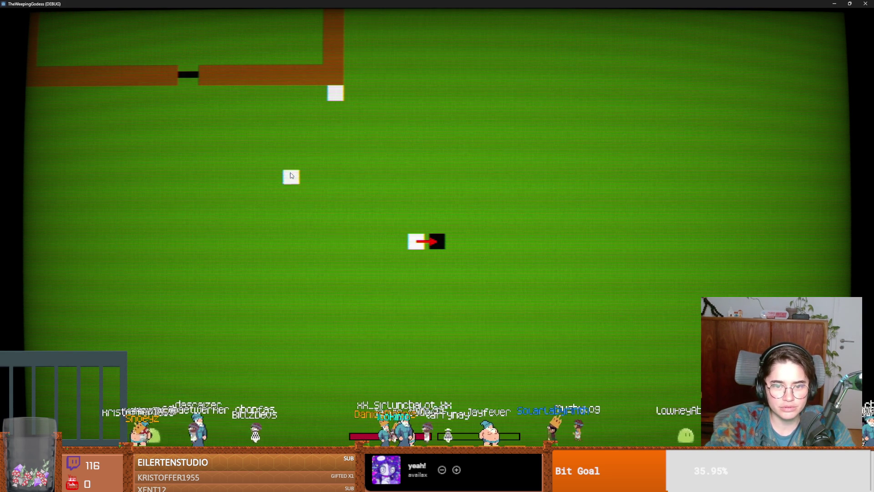
double_click(382, 11)
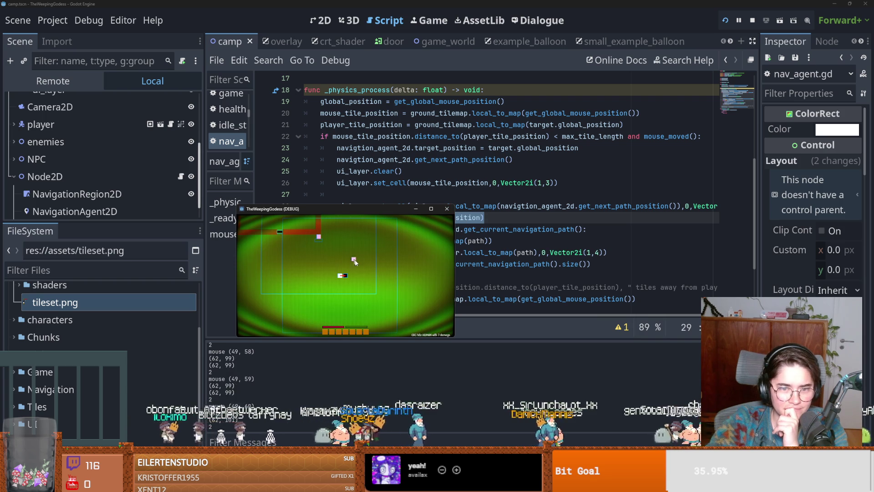
Close the running game and add a blank line after the for statement in the path loop
left_click(447, 212)
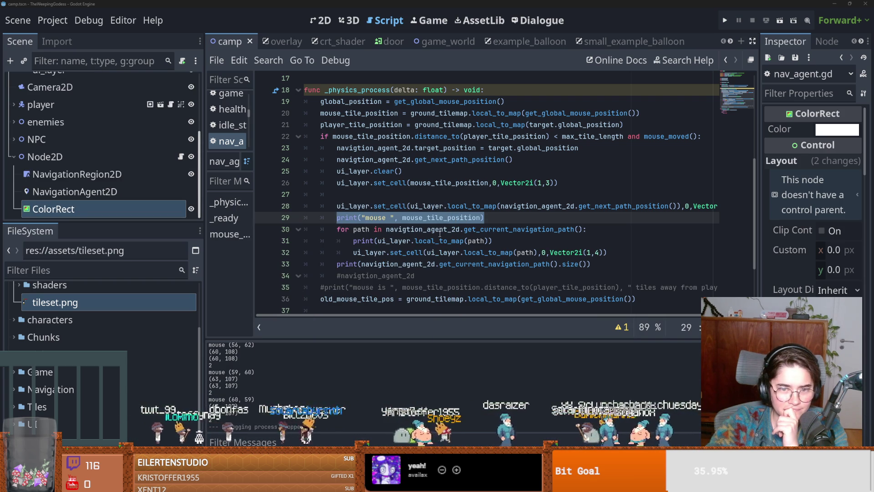
left_click(605, 235)
key("Return")
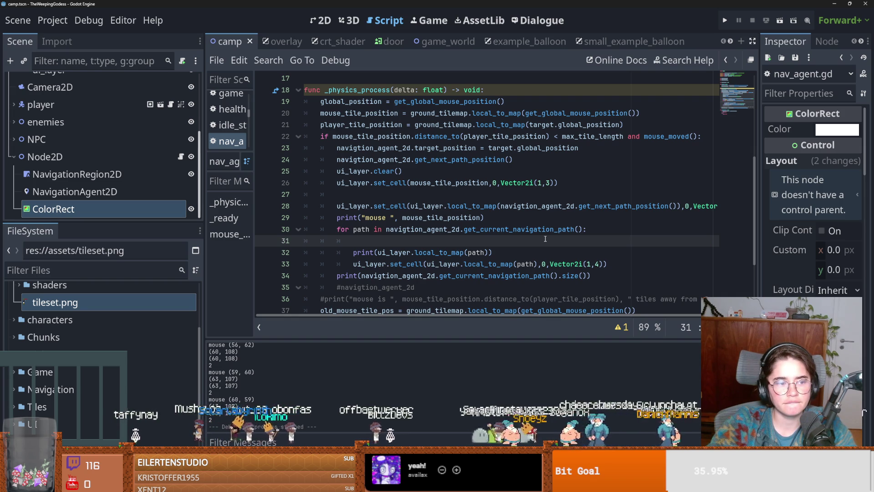
mouse_move(508, 263)
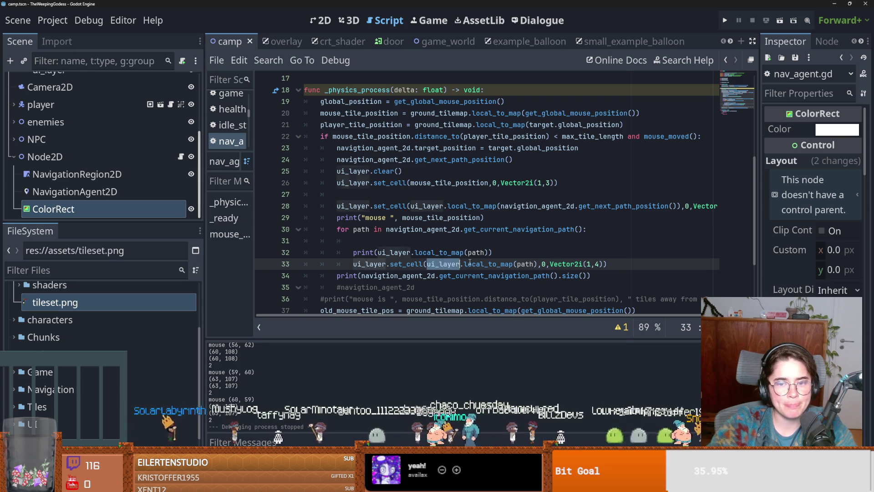
double_click(525, 265)
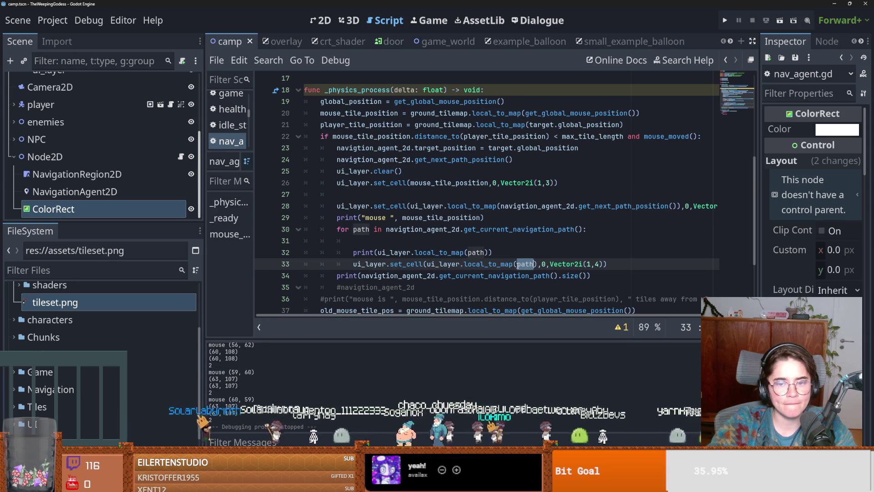
Select the set_cell and print lines 28–29, then unmaximize the editor to reach the Dungeon project
scroll(537, 258, "right", 2)
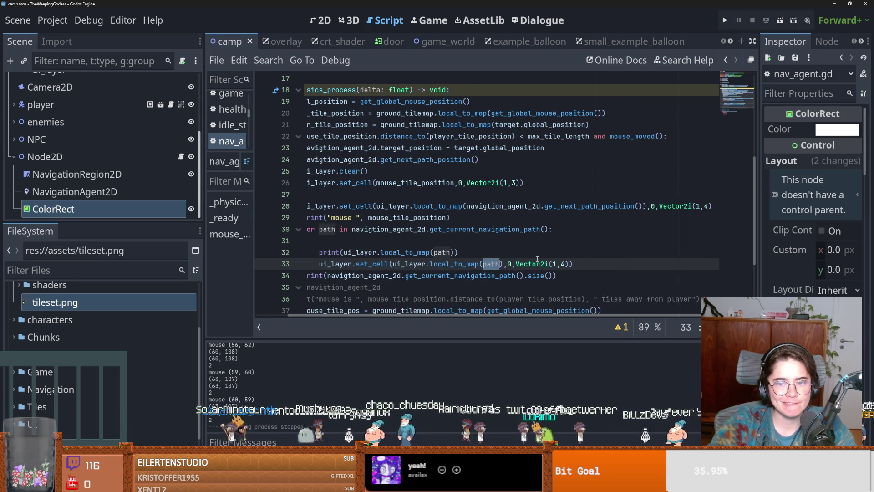
scroll(536, 261, "left", 2)
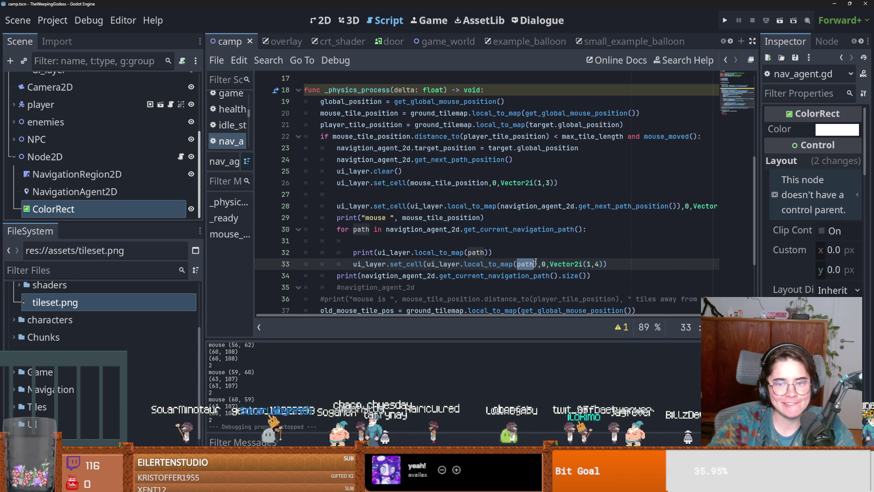
left_click(479, 223)
mouse_move(337, 206)
left_mouse_down()
mouse_move(591, 230)
mouse_move(705, 219)
left_mouse_up()
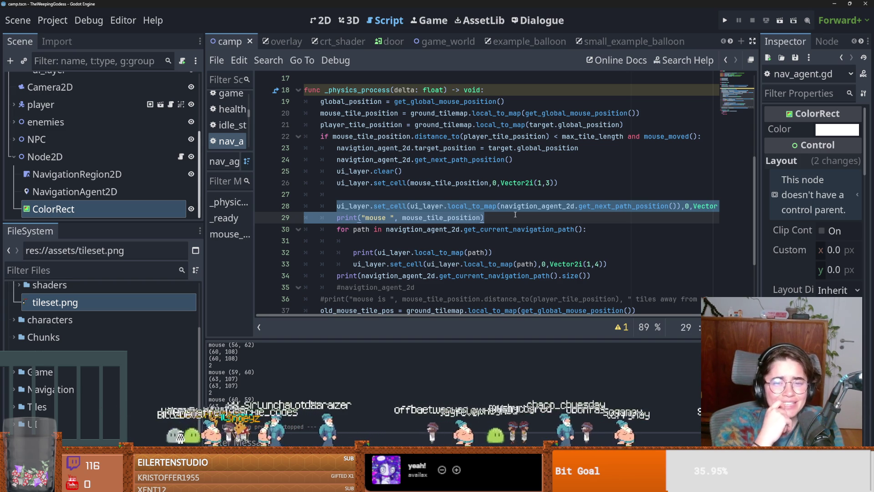
left_click(469, 182)
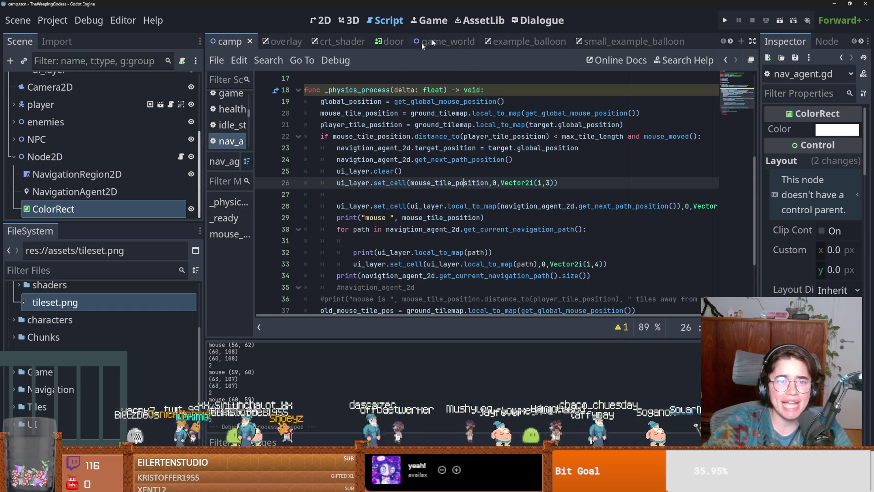
left_click_drag(495, 5, 565, 150)
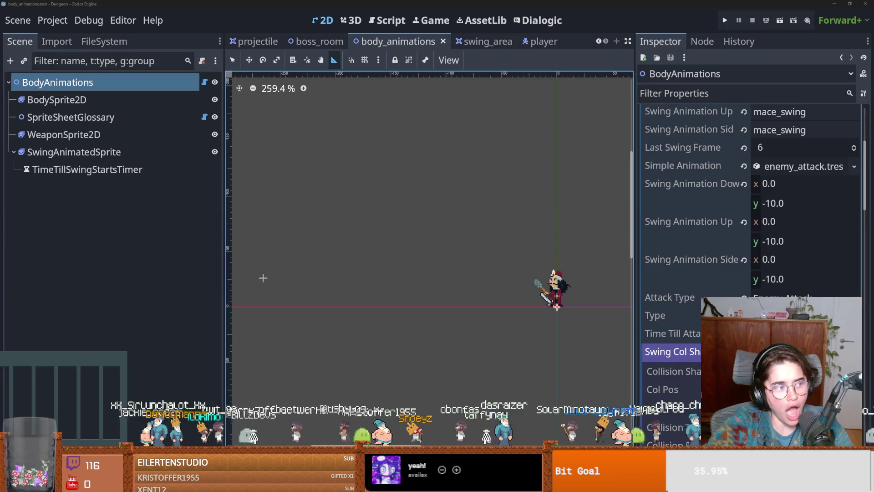
Save the Dungeon project's body_animations scene, then switch to GitHub Desktop
key("ctrl+s")
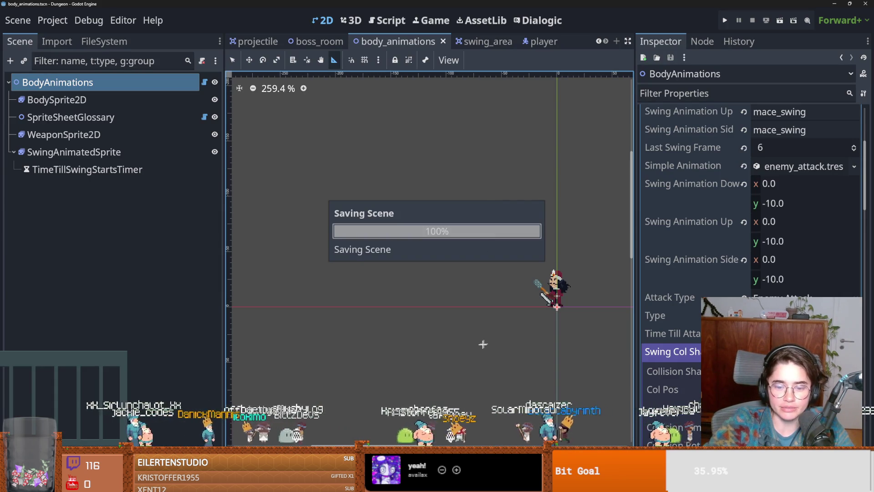
key("alt+Tab")
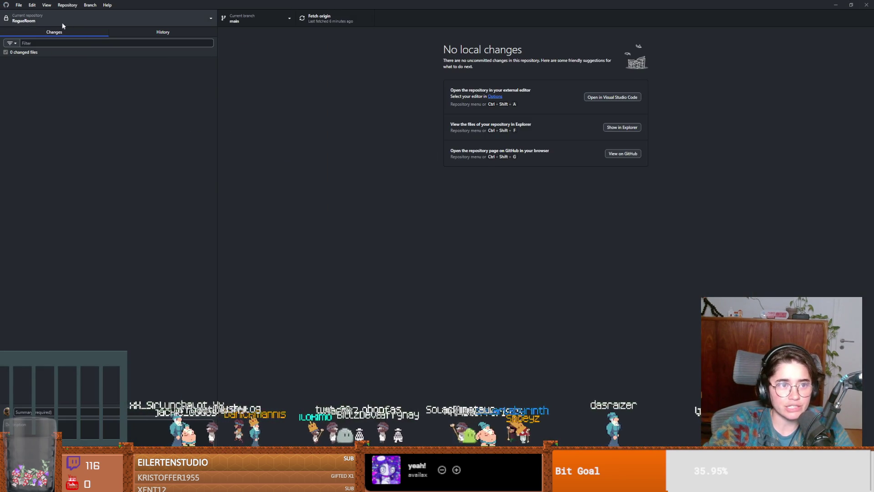
Switch to TheWeepingGoddess repository and enter the commit summary 'attempting path findi'
left_click(63, 23)
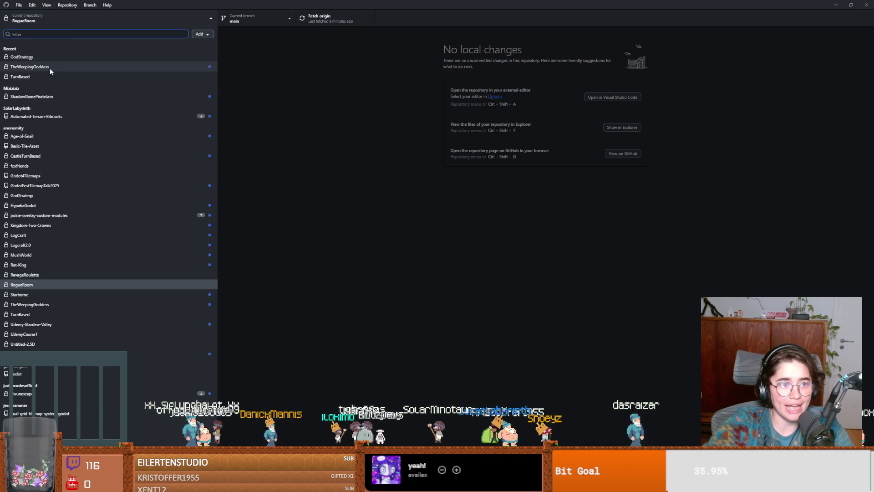
left_click(50, 67)
left_click(114, 411)
type("attempti")
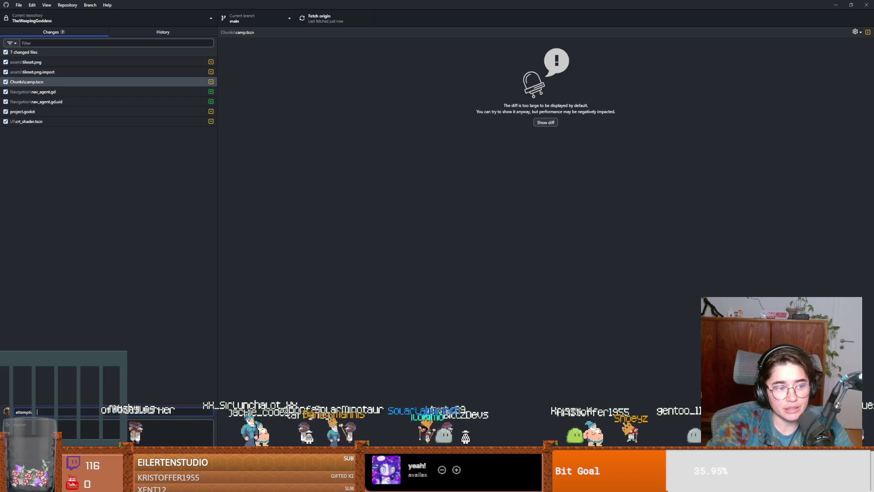
type("ng path findi")
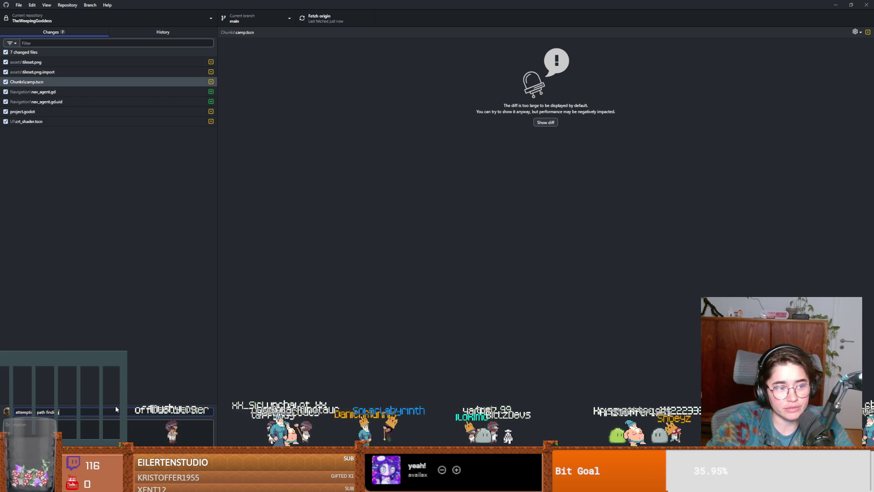
Commit the seven changed files to main and push the commit to origin
key("ctrl+Return")
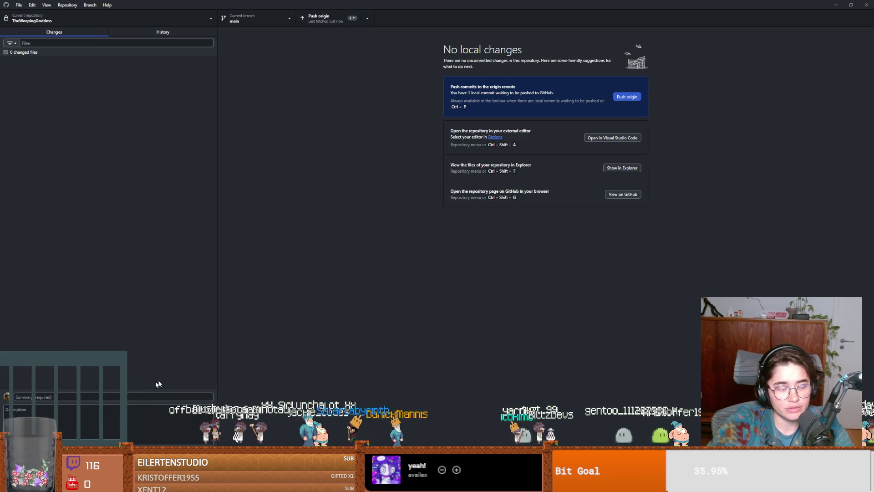
key("ctrl+p")
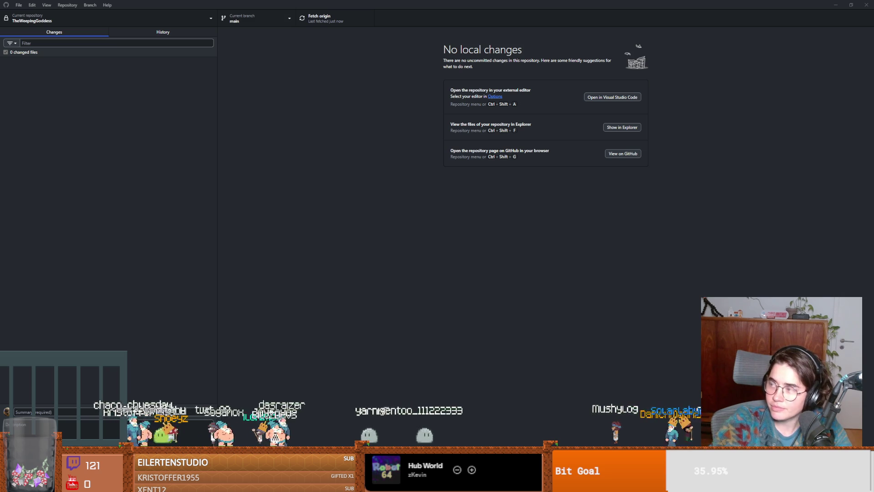
key("alt+Tab")
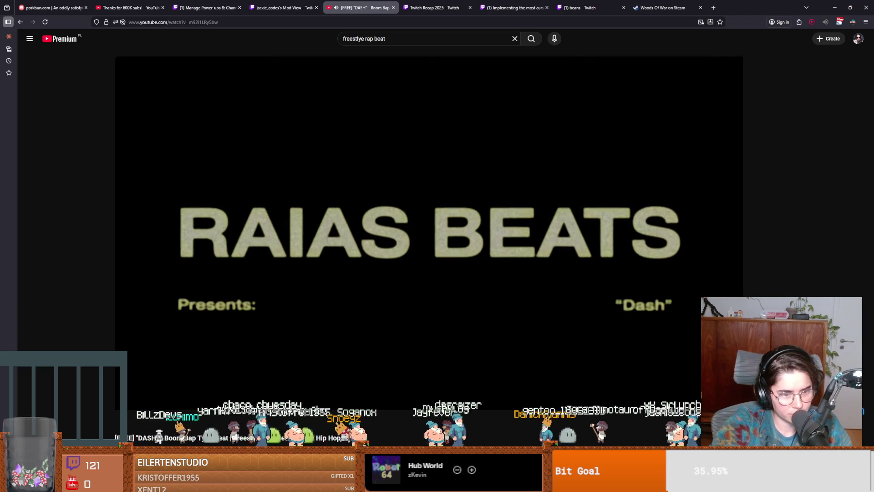
Let the DASH boom bap beat video play, then return to GitHub Desktop
mouse_move(156, 407)
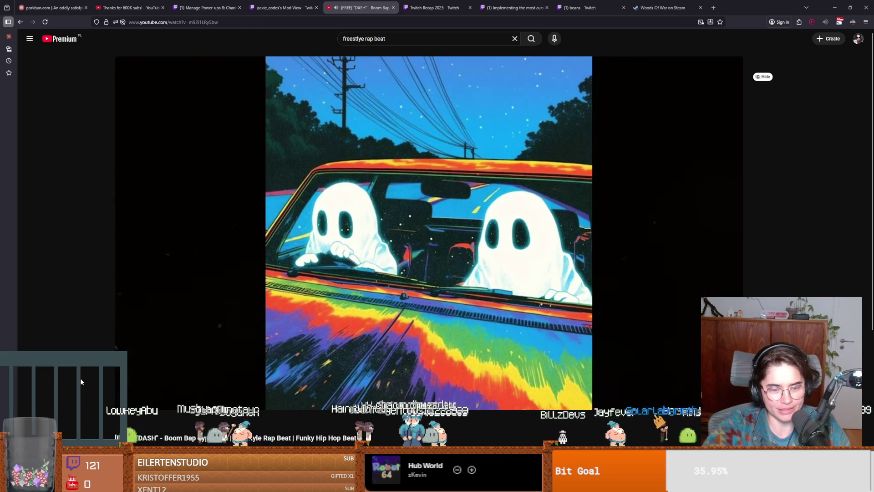
mouse_move(129, 392)
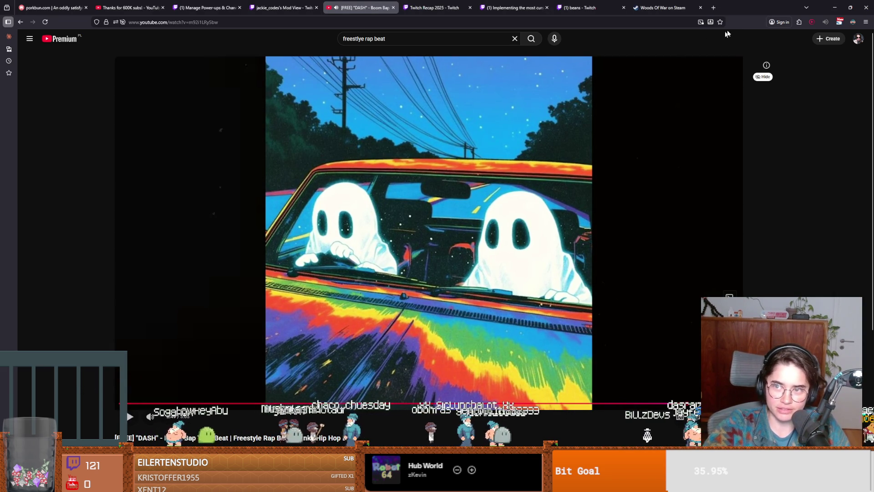
key("alt+Tab")
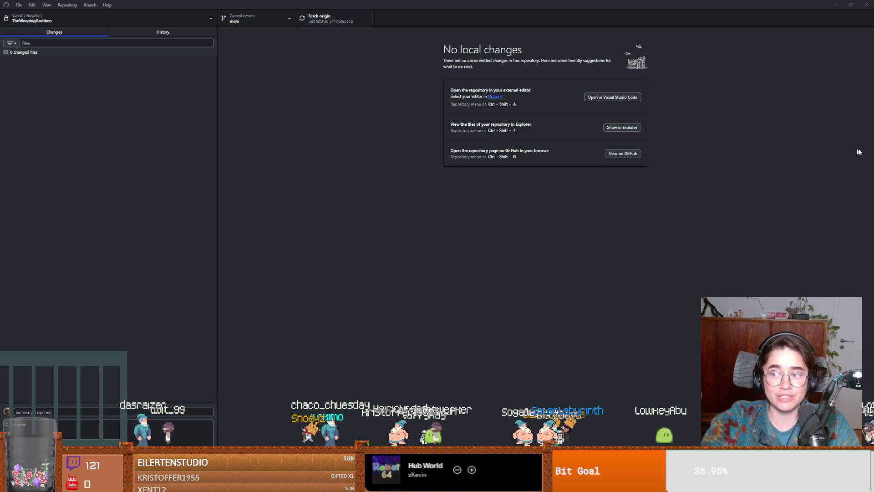
key("alt+Tab")
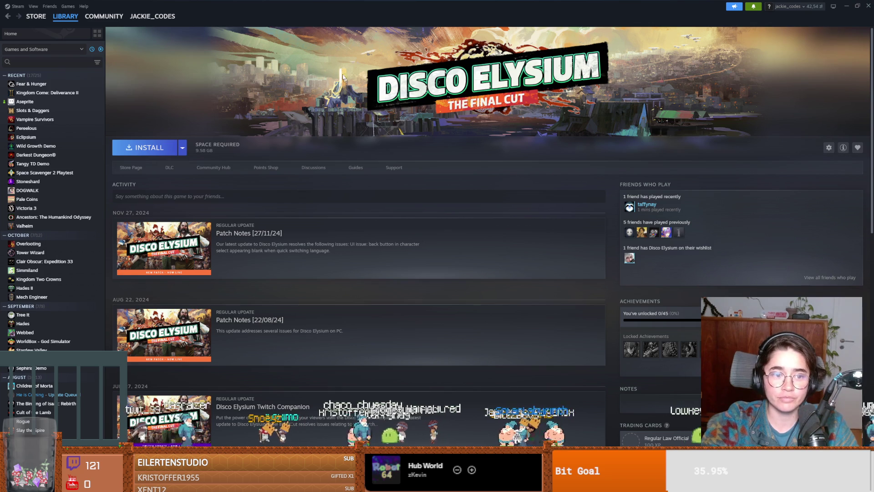
key("alt+Tab")
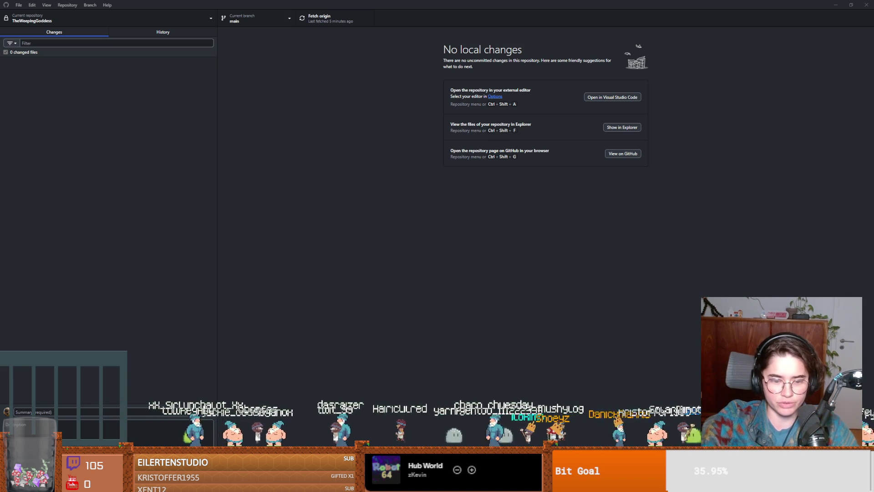
key("alt+Tab")
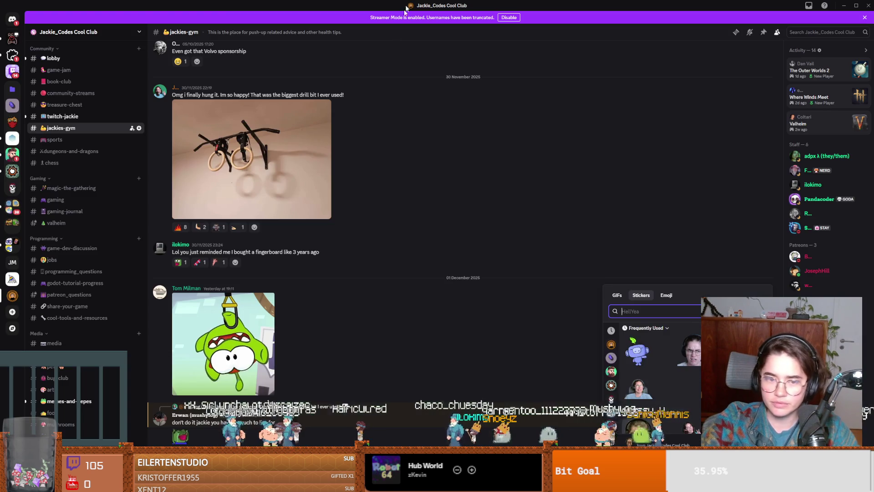
left_click(231, 238)
Open #irl-media and view the snow-and-dog photo full-screen, twice
scroll(63, 165, "up", 5)
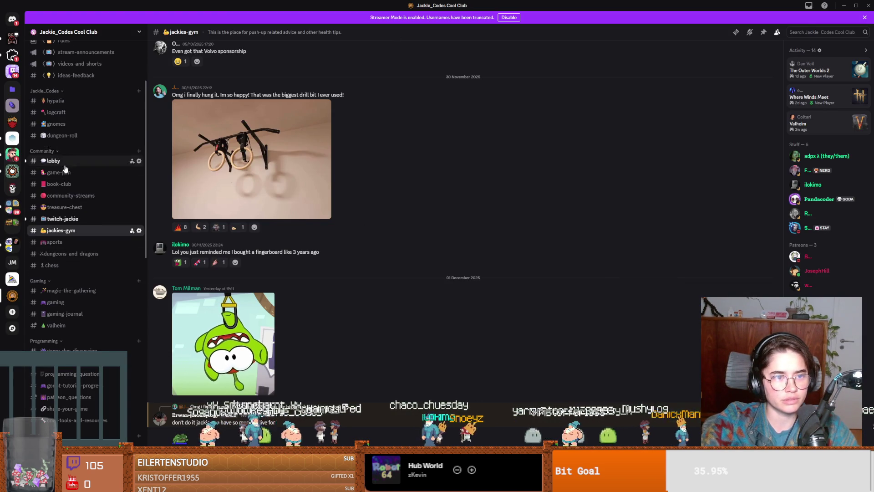
scroll(69, 214, "down", 3)
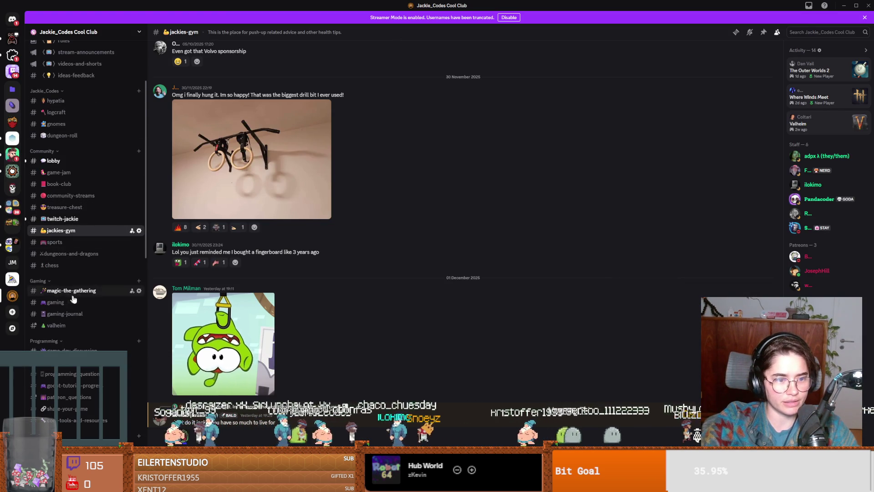
left_click(55, 388)
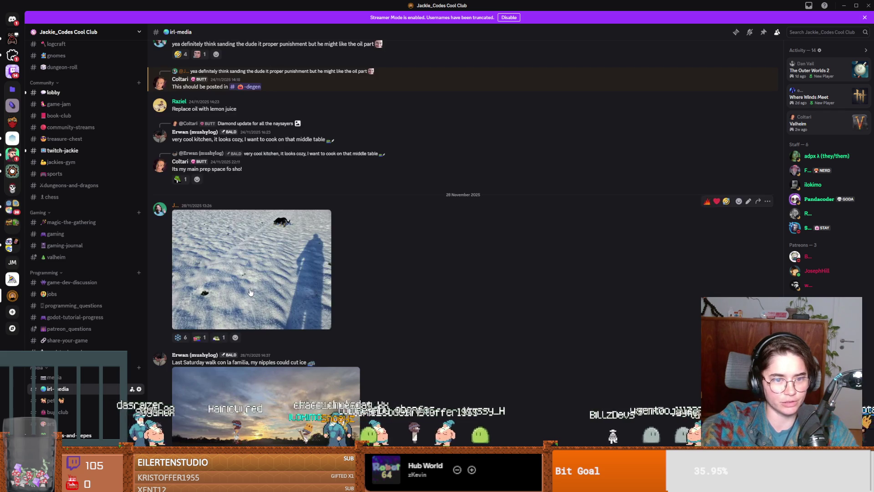
left_click(308, 285)
key("Escape")
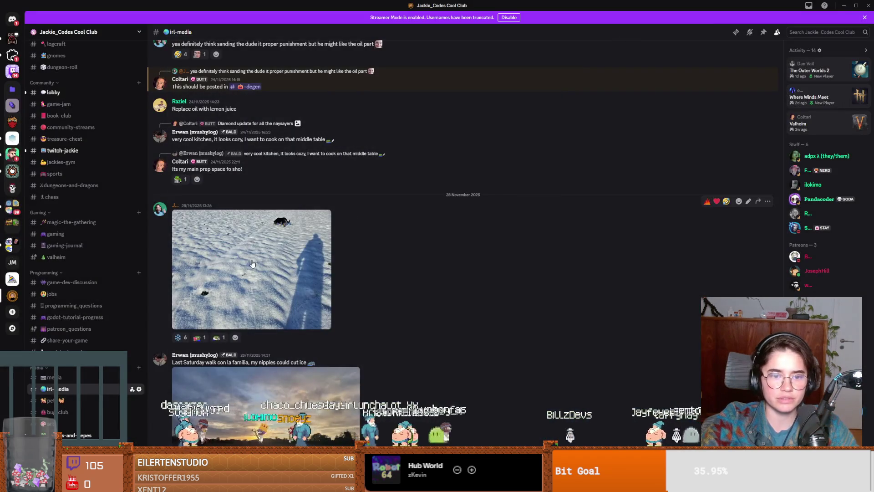
left_click(327, 233)
key("Escape")
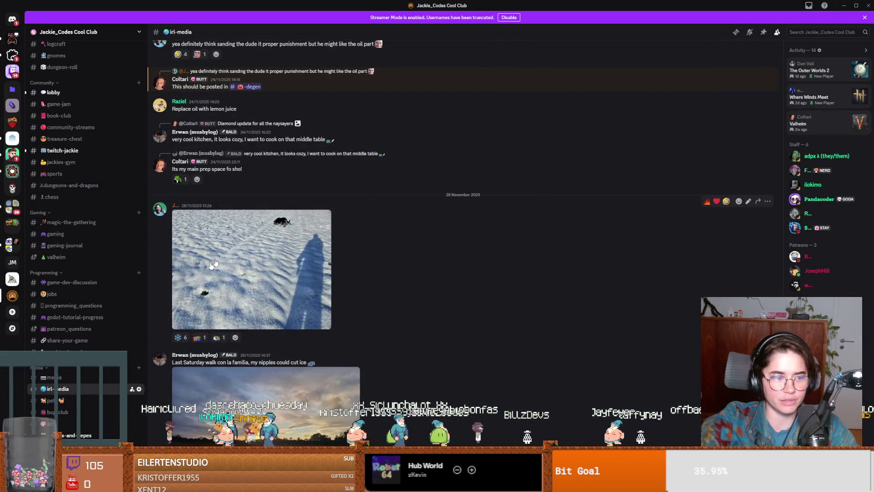
Scroll up through older irl-media photo posts, then switch to the lobby channel
scroll(233, 271, "up", 15)
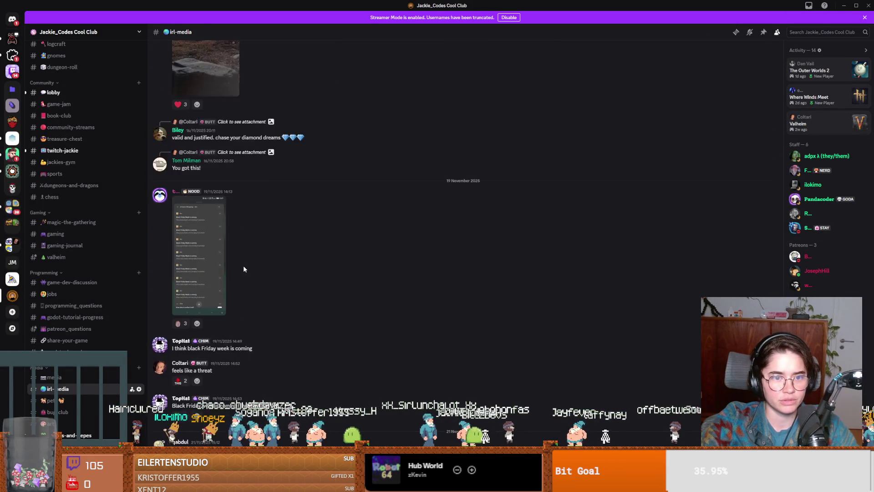
scroll(244, 267, "up", 20)
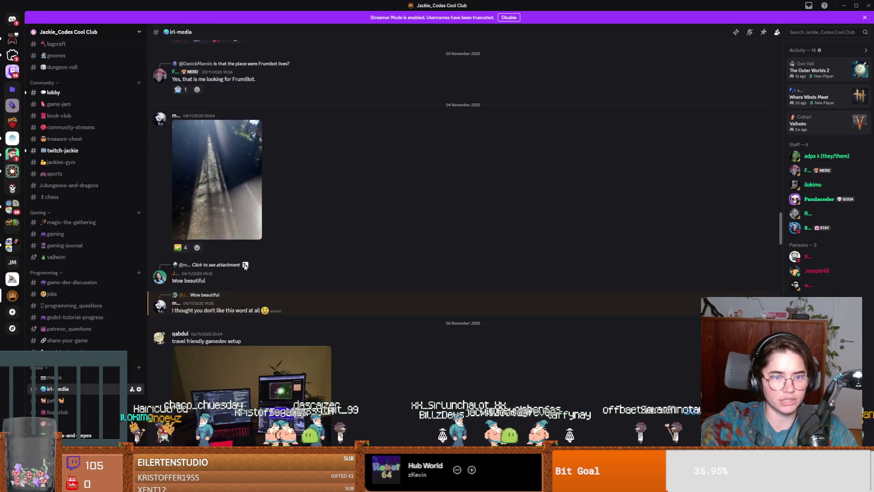
scroll(244, 267, "up", 20)
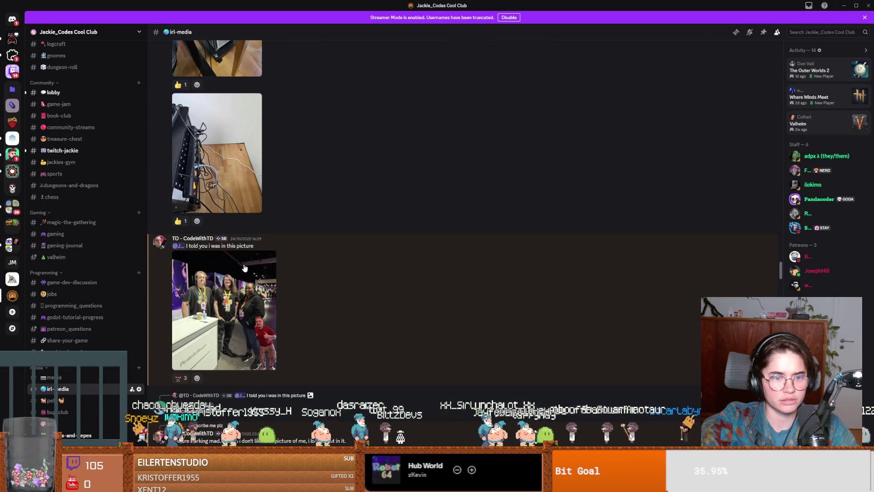
scroll(244, 267, "down", 20)
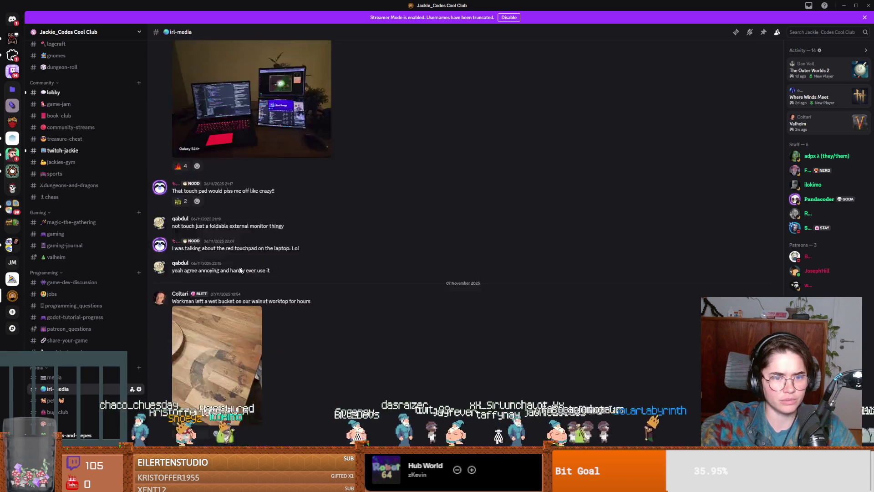
scroll(240, 272, "down", 7)
scroll(53, 253, "up", 4)
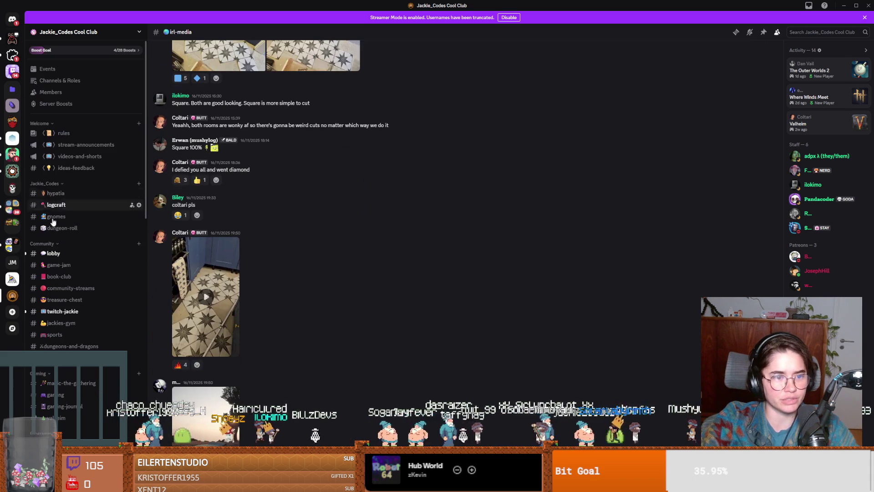
left_click(54, 252)
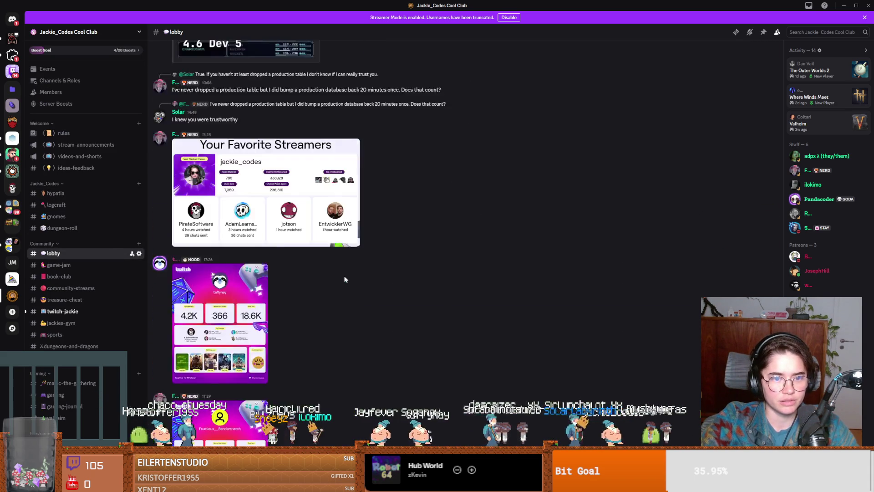
Scroll up in lobby and view the snow-covered bushes photo full-screen, then close it
scroll(340, 276, "up", 20)
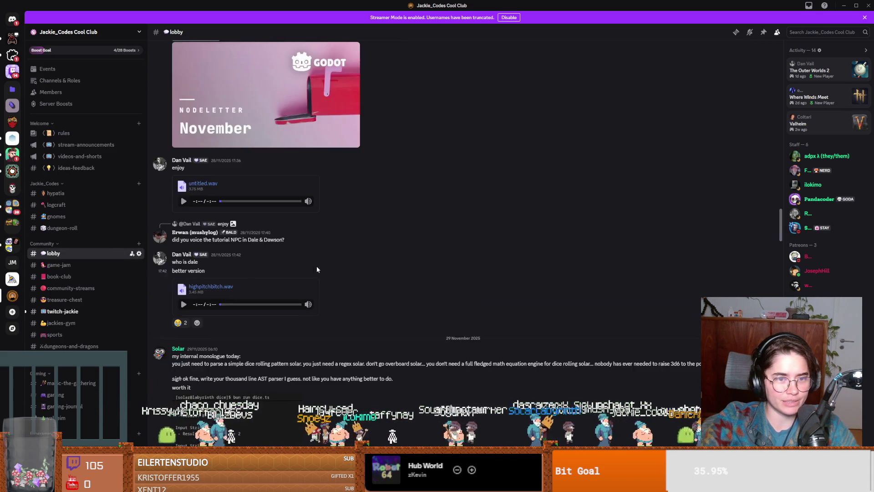
scroll(315, 269, "up", 15)
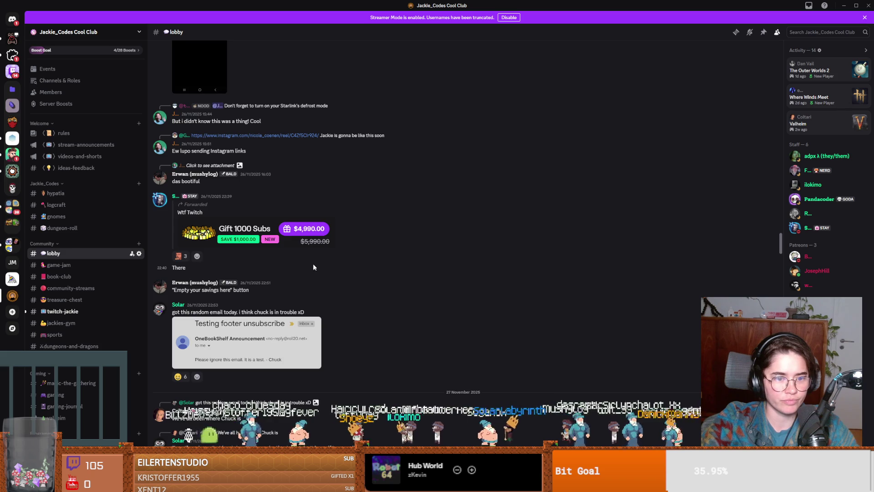
scroll(312, 266, "up", 15)
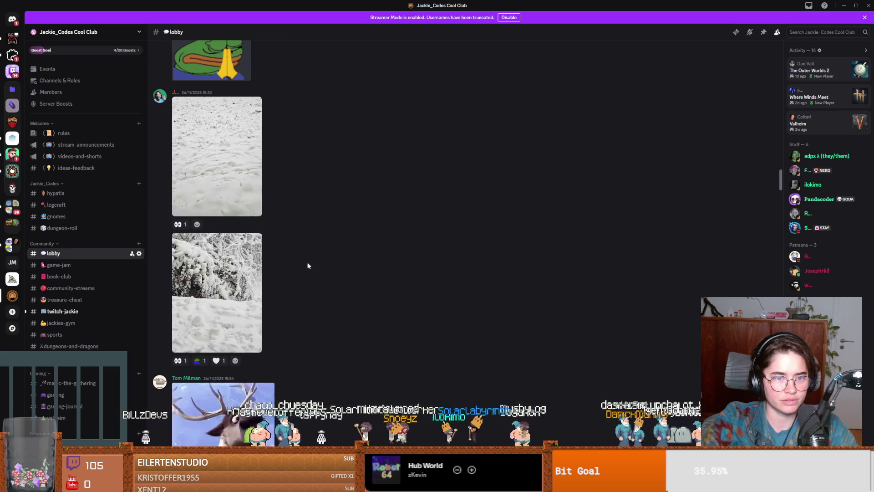
left_click(220, 256)
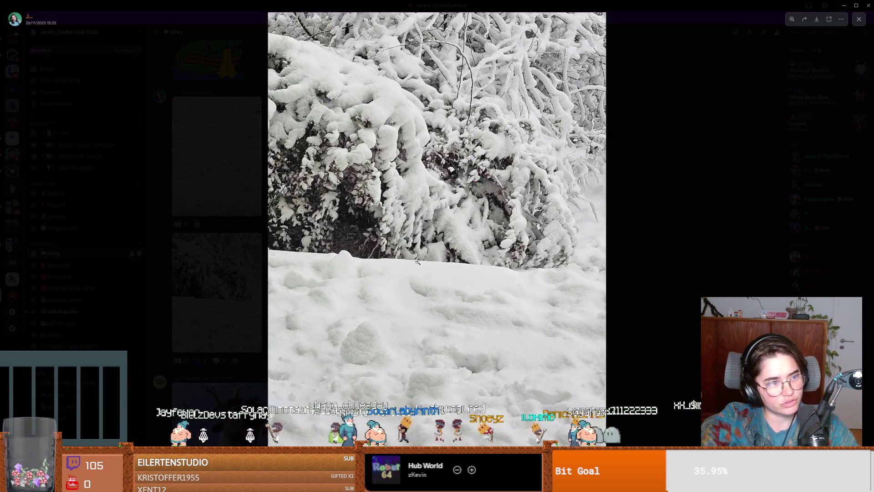
left_click(671, 278)
scroll(65, 319, "down", 5)
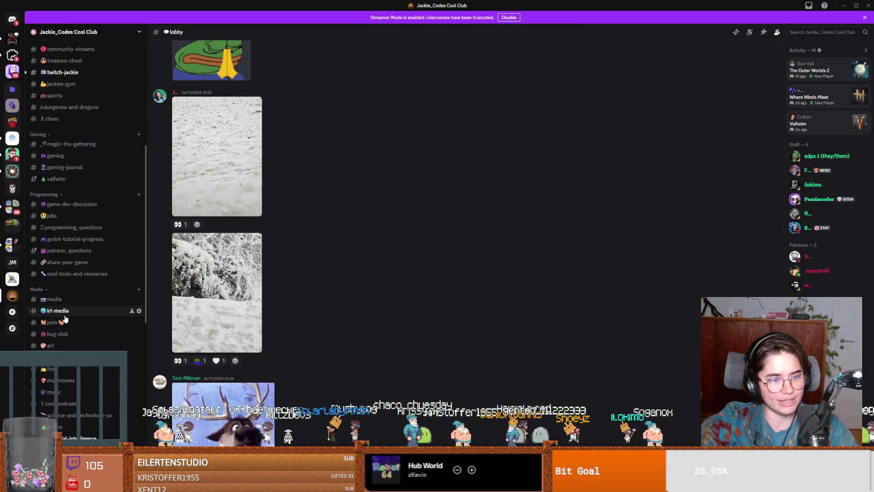
Return to irl-media and open the dog-on-snow photo full-screen
left_click(64, 311)
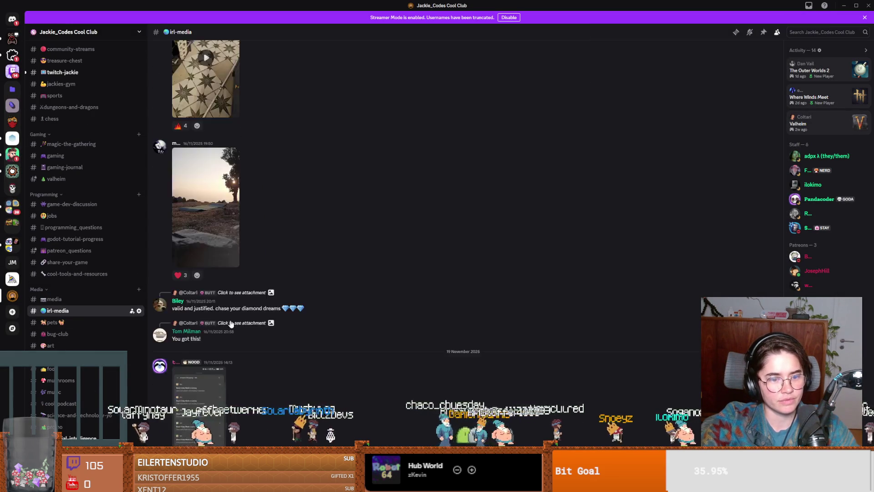
scroll(255, 320, "down", 10)
left_click(242, 226)
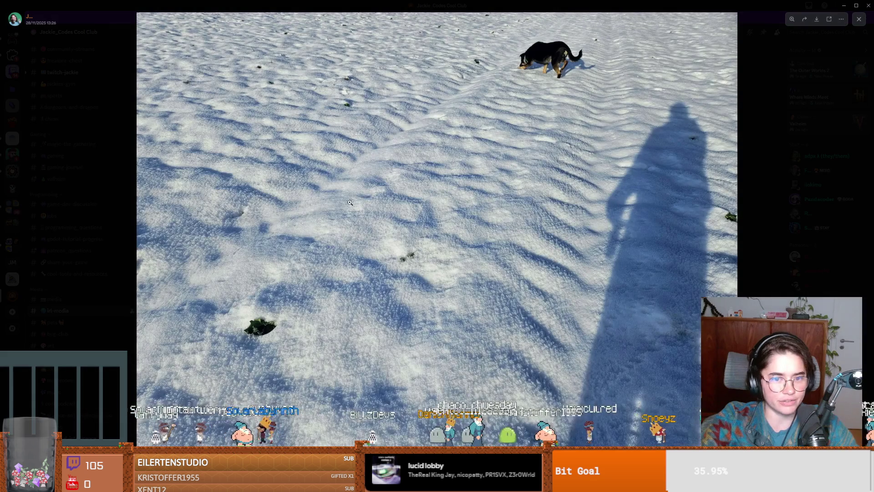